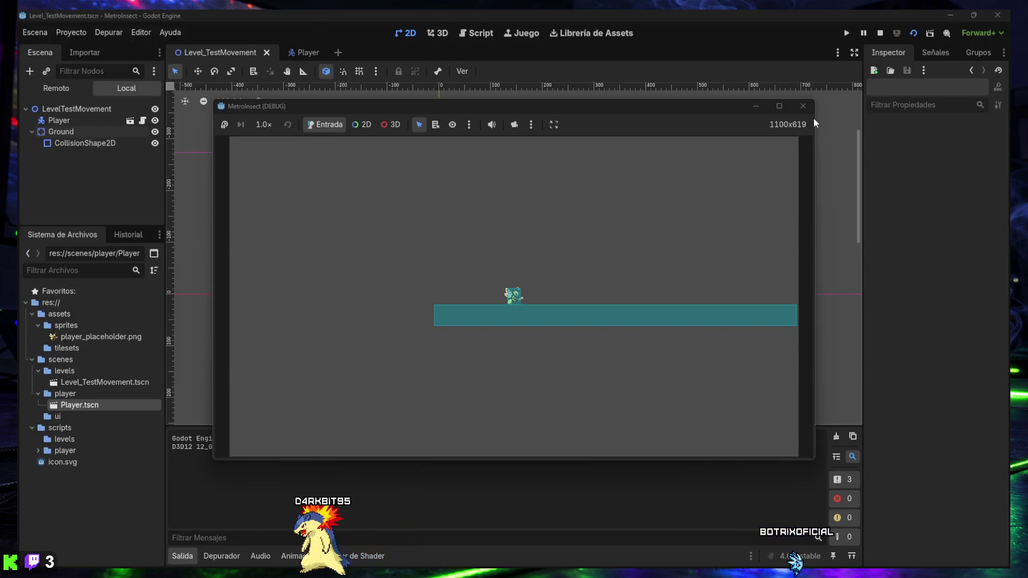
Stop the running test game and bring up player.gd in the Script workspace
click(805, 110)
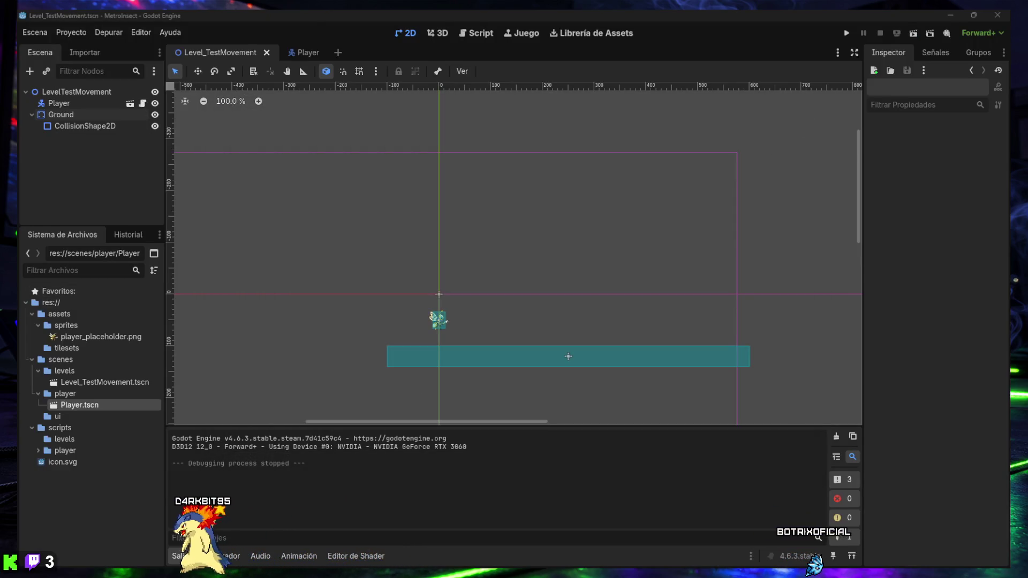
mouse_move(600, 570)
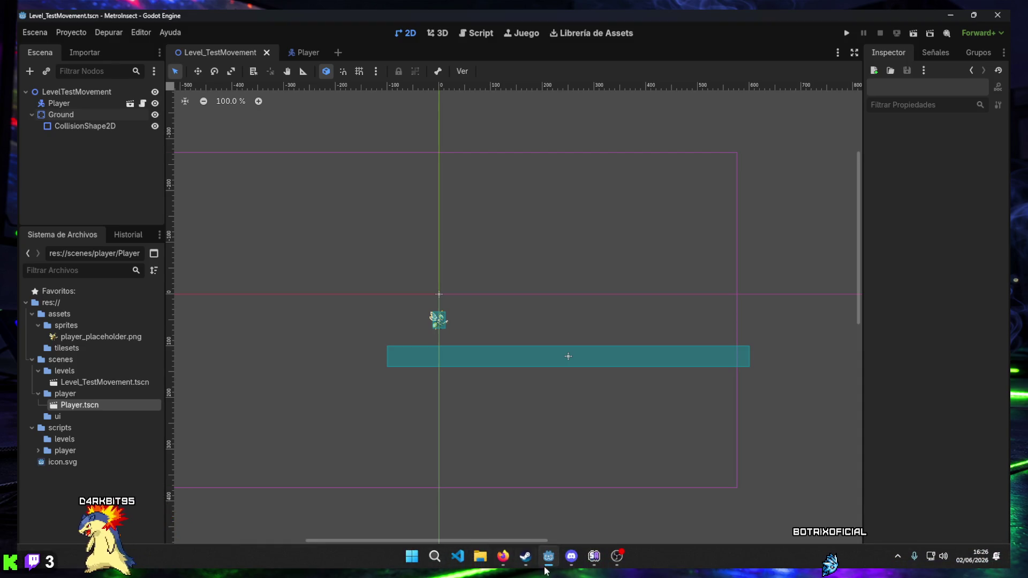
click(527, 558)
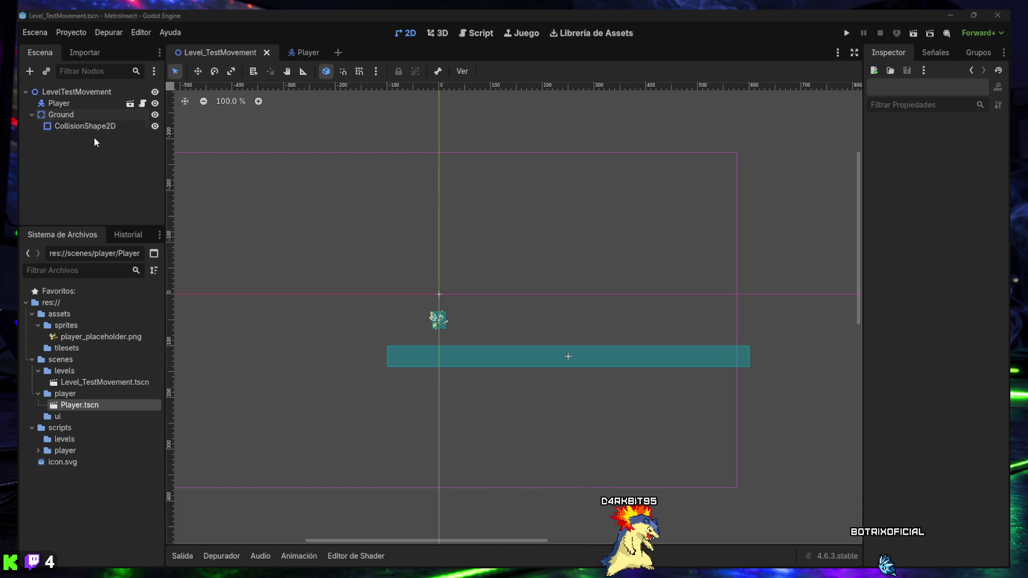
key(ctrl+F3)
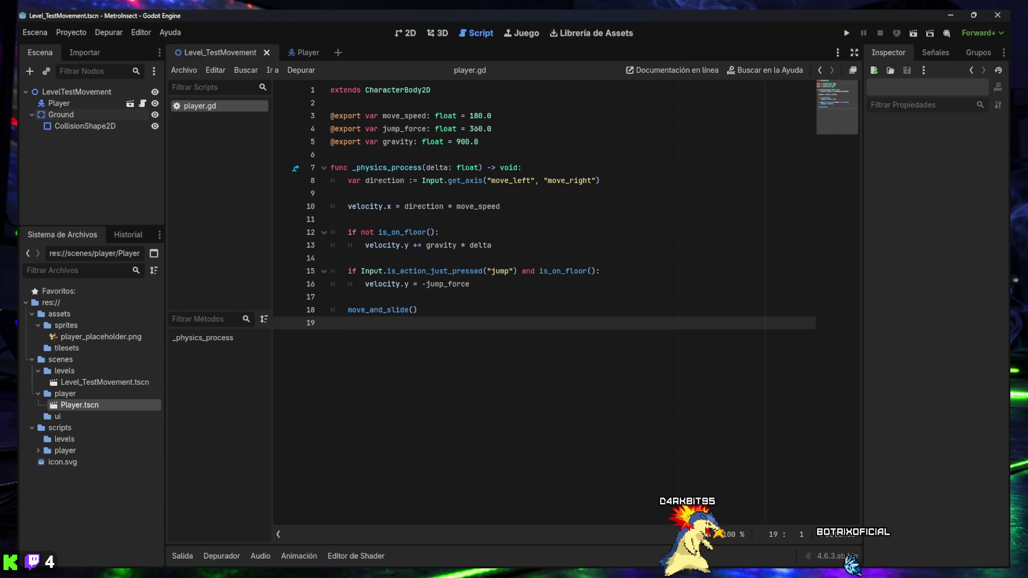
Replace player.gd with the double-jump code (max_jumps = 2, jumps_left) and run the scene
key(ctrl+a)
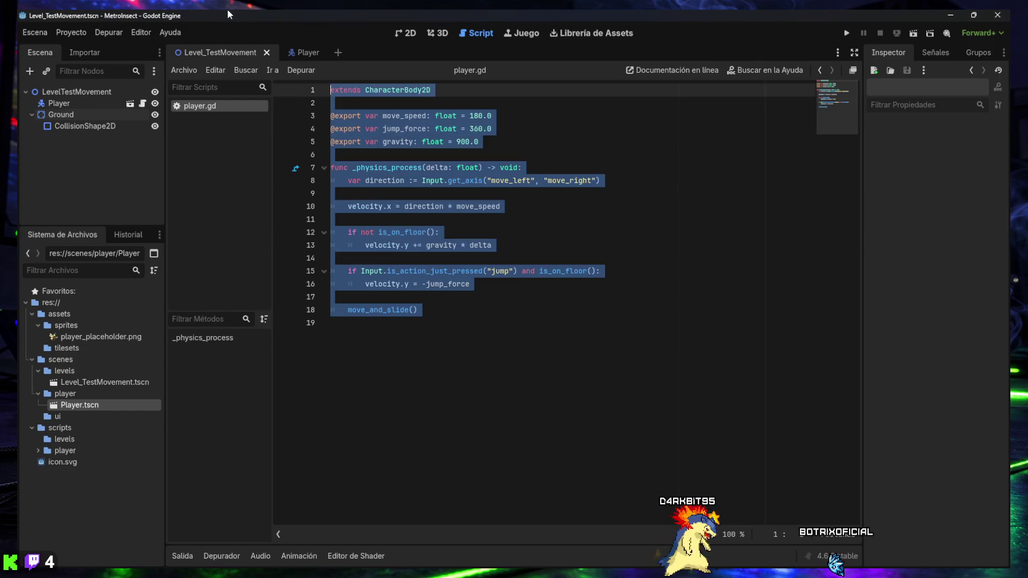
text(extends CharacterBody2D  @export var move_speed: float = 180.0 @export var jump_force: float = 360.0 @export var gravity: float = 900.0 @export var max_jumps: int = 2  var jumps_left: int = 0  func _ready() -> void: 	jumps_left = max_jumps  func _physics_process(delta: float) -> void: 	var direction := Input.get_axis("move_left", "move_right")  	velocity.x = direction * move_speed  	if not is_on_floor(): 		velocity.y += gravity * delta 	else: 		jumps_left = max_jumps  	if Input.is_action_just_pressed("jump") and jumps_left > 0: 		velocity.y = -jump_force 		jumps_left -= 1  	move_and_slide())
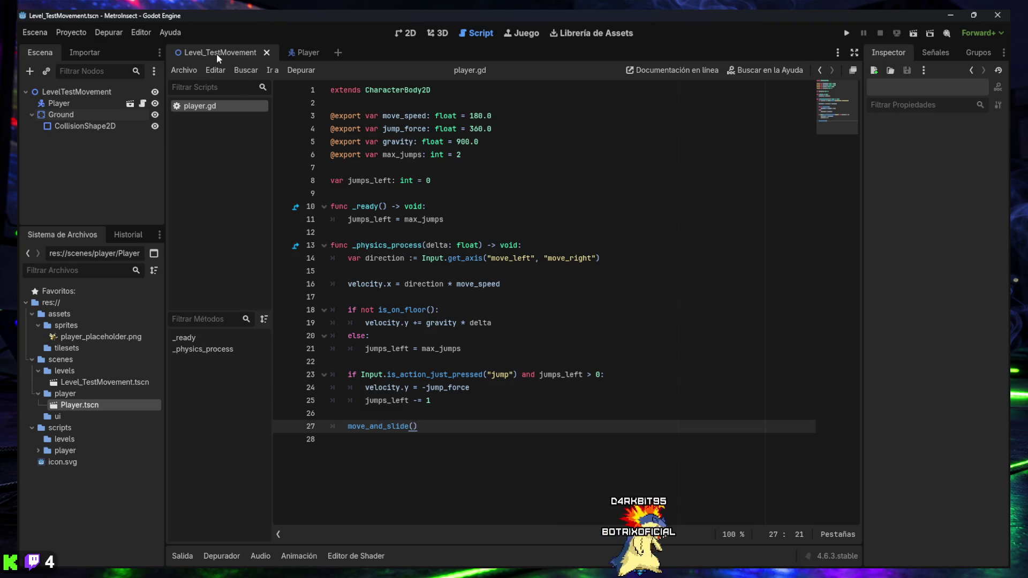
key(F6)
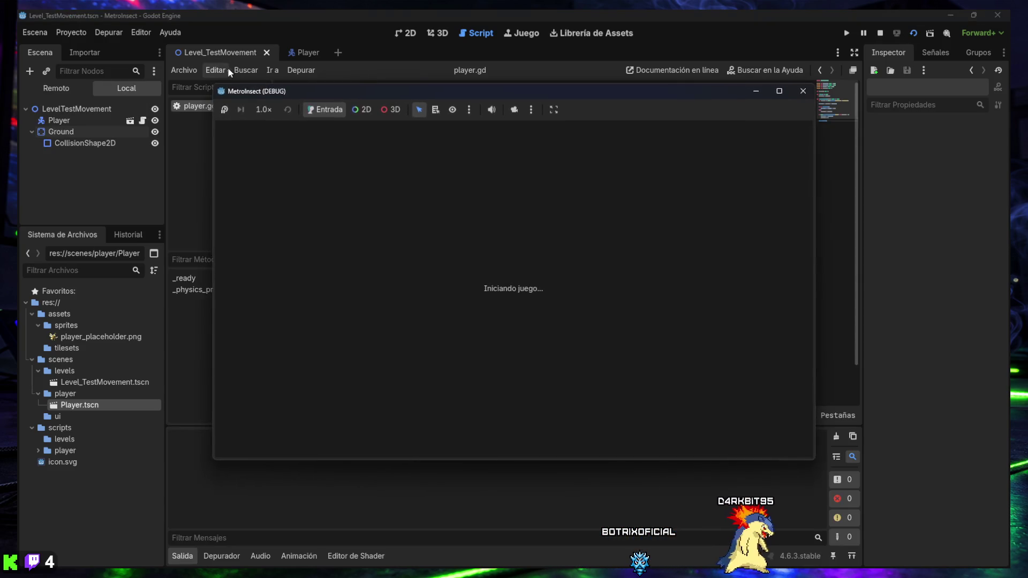
Jump repeatedly with Space to test double jumps, then close the game window
key(space)
key(space)
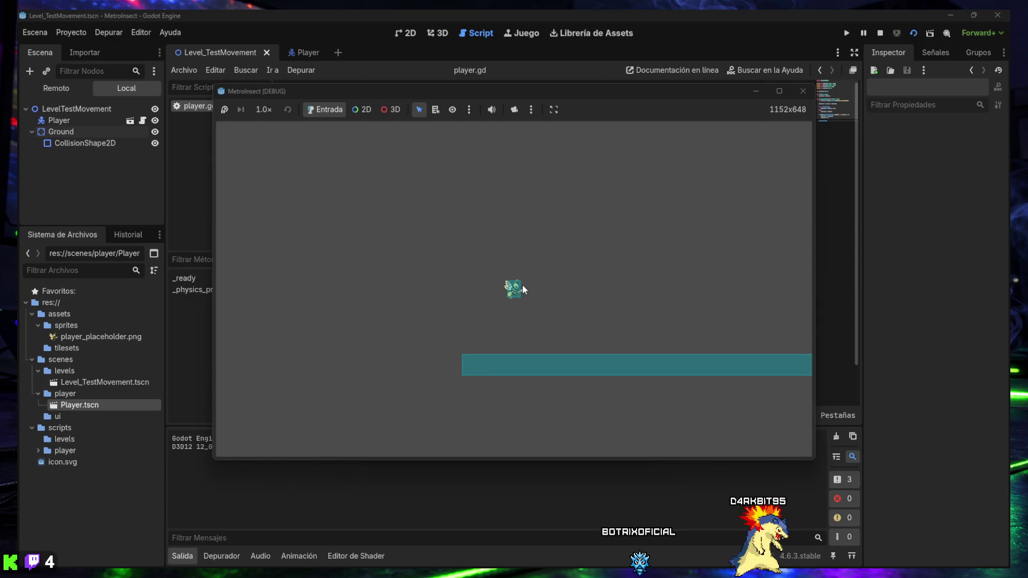
key(space)
key(space)
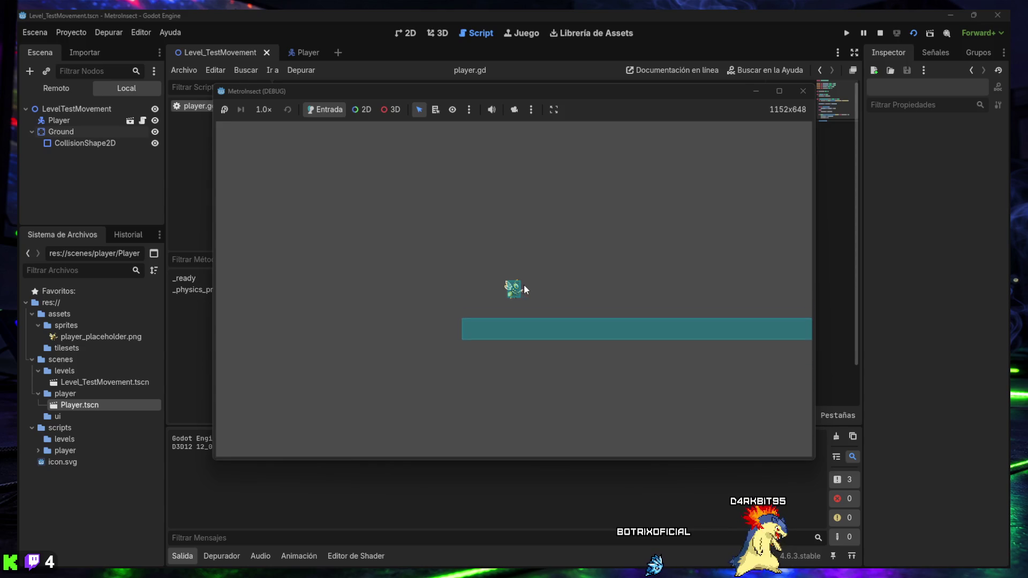
key(space)
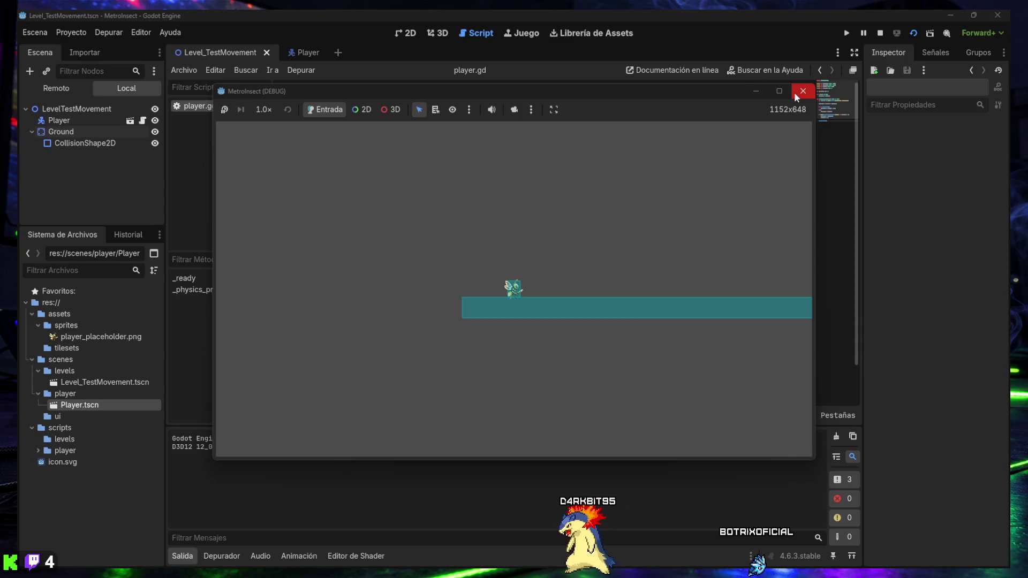
click(802, 95)
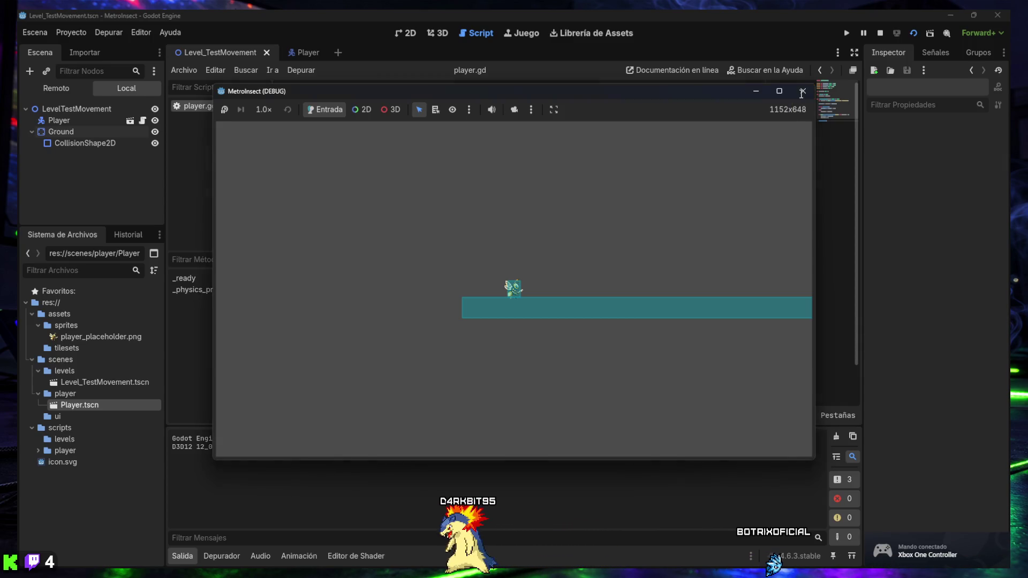
click(802, 94)
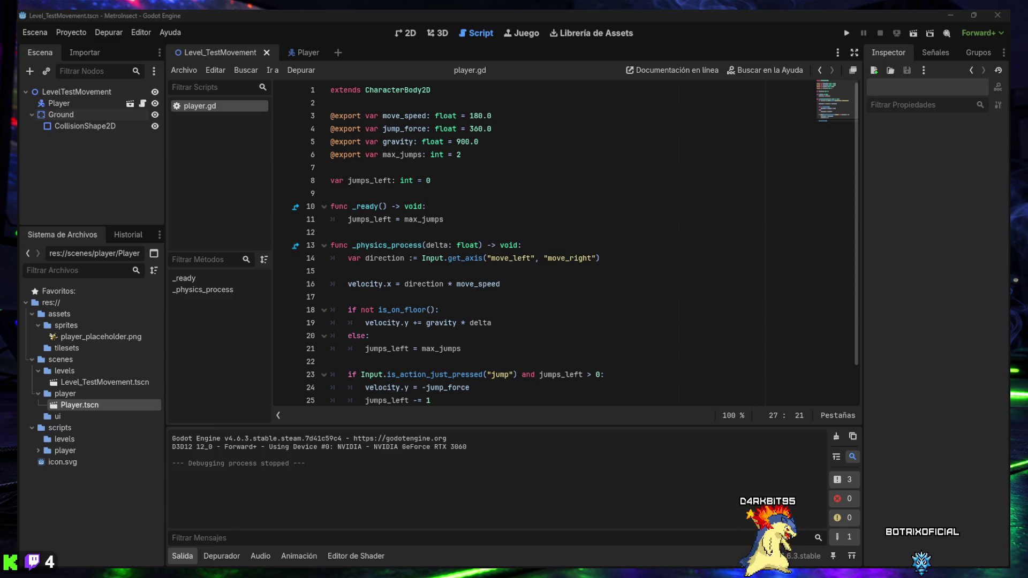
click(109, 32)
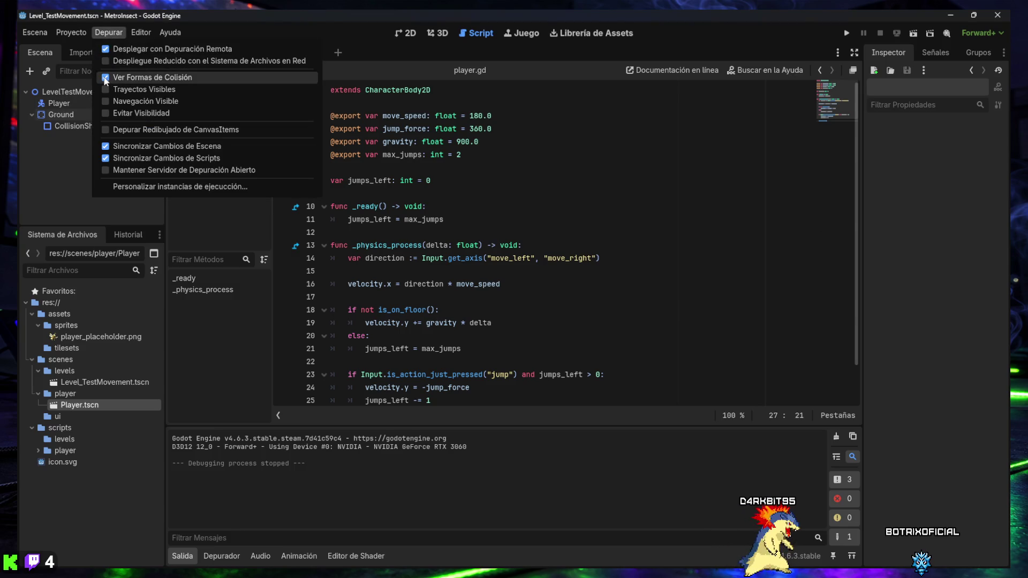
click(349, 23)
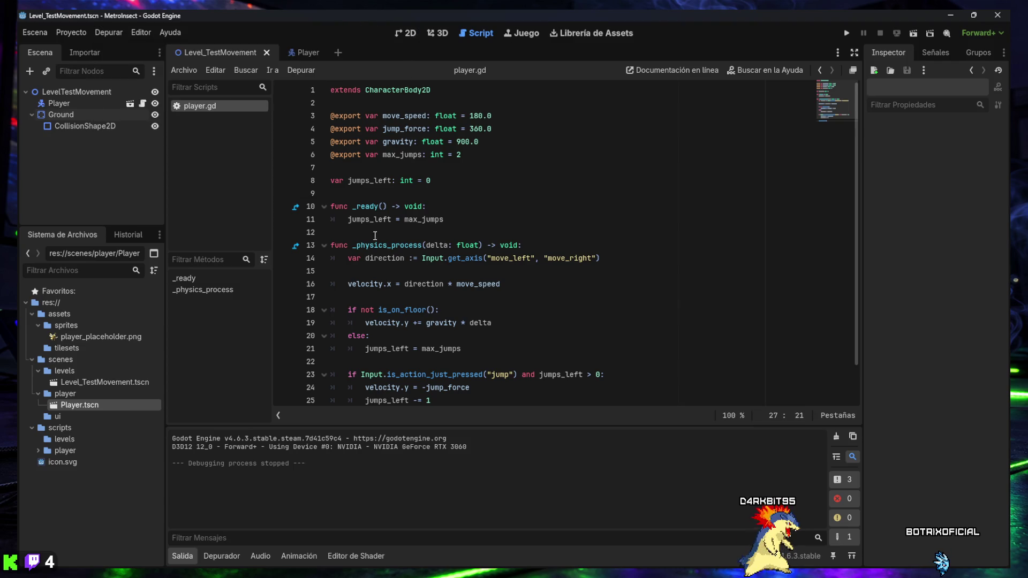
key(F5)
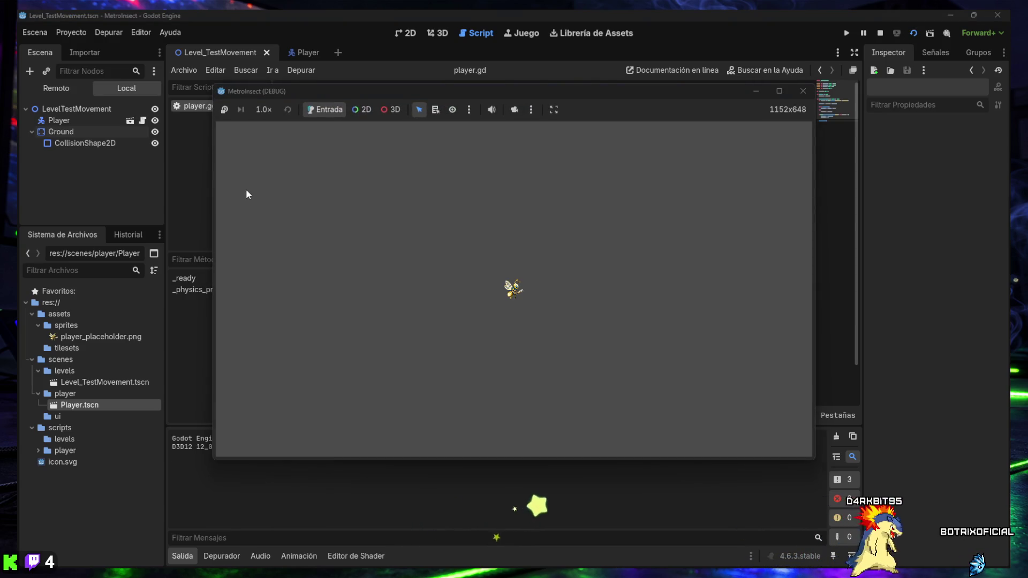
click(801, 92)
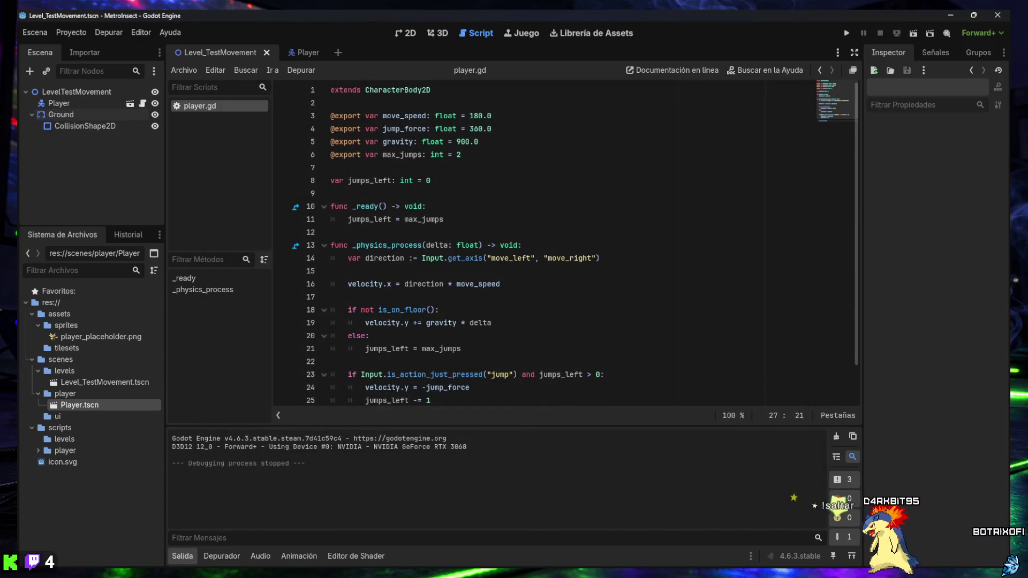
click(120, 35)
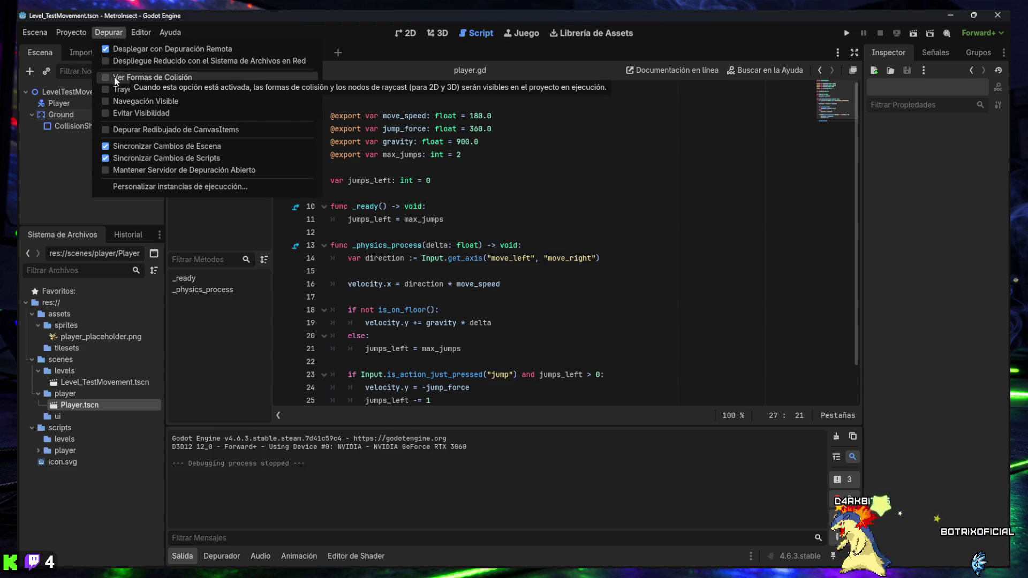
click(118, 36)
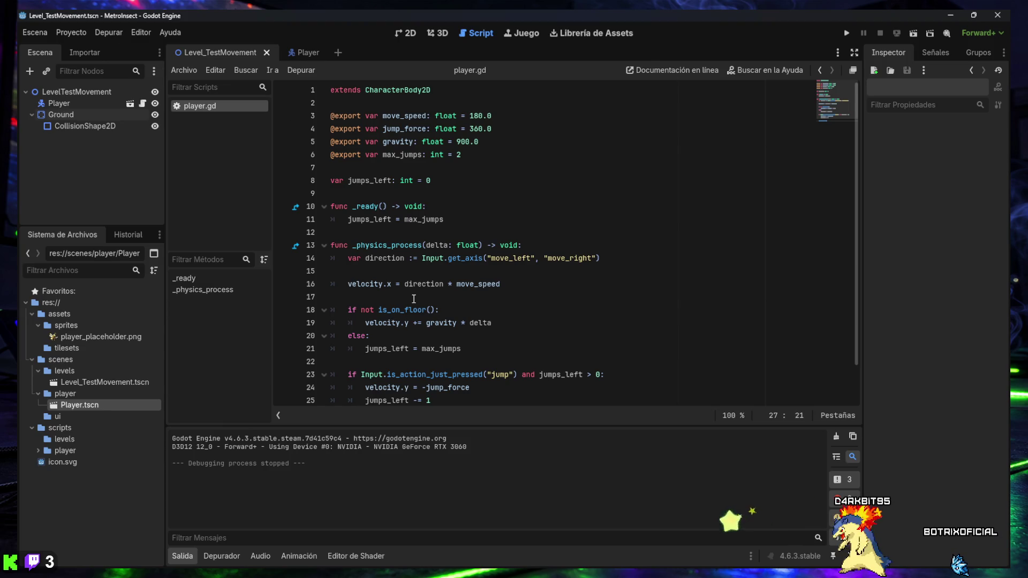
click(185, 556)
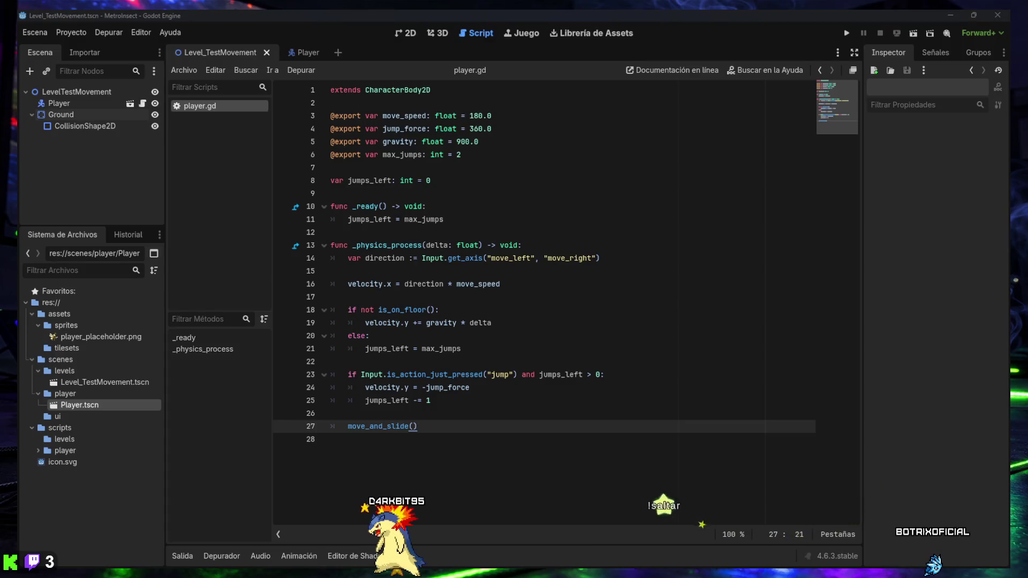
Replace player.gd with the coyote-time and jump-buffering code, then run the game
drag(523, 442, 259, 52)
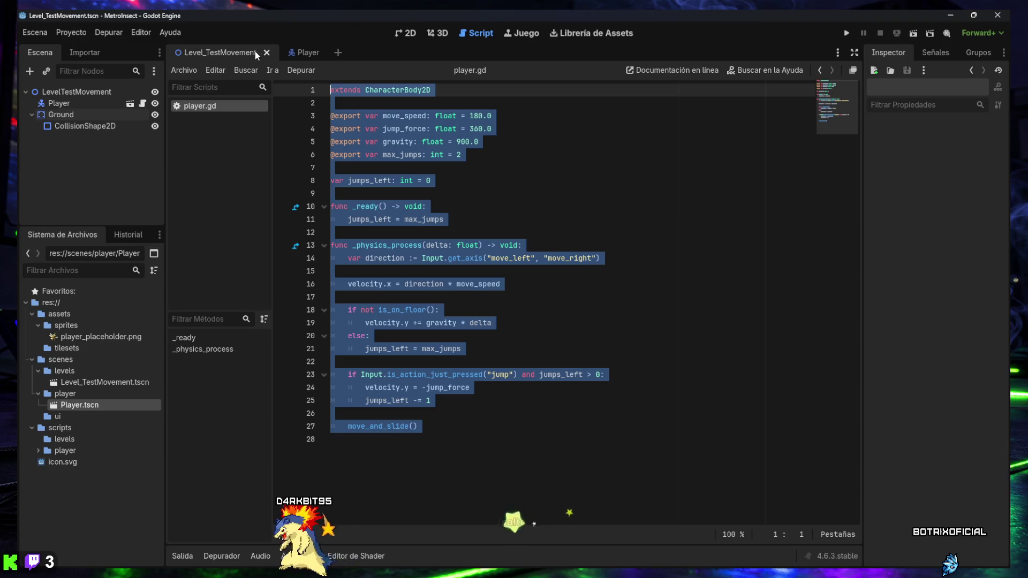
key(ctrl+v)
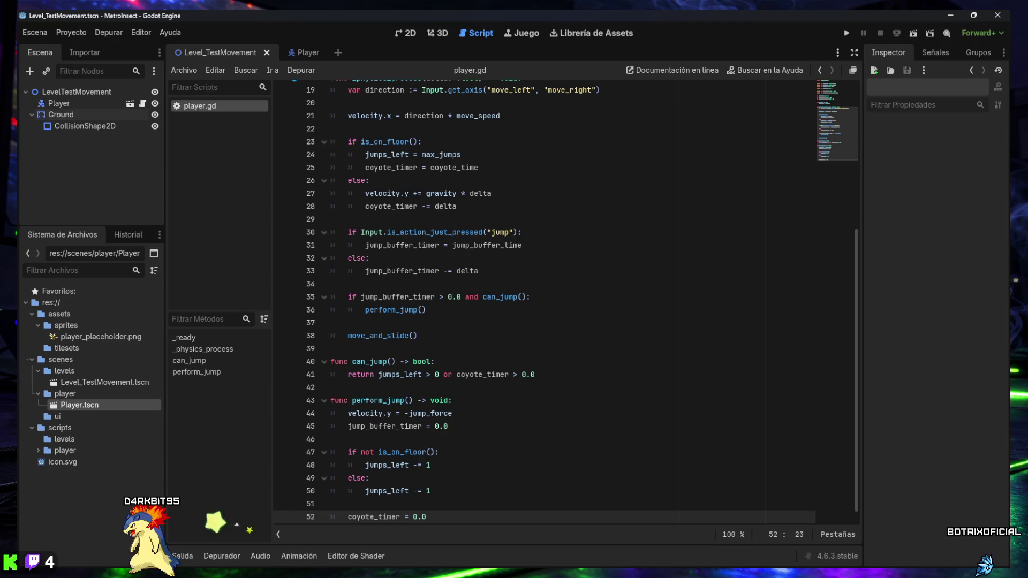
click(486, 387)
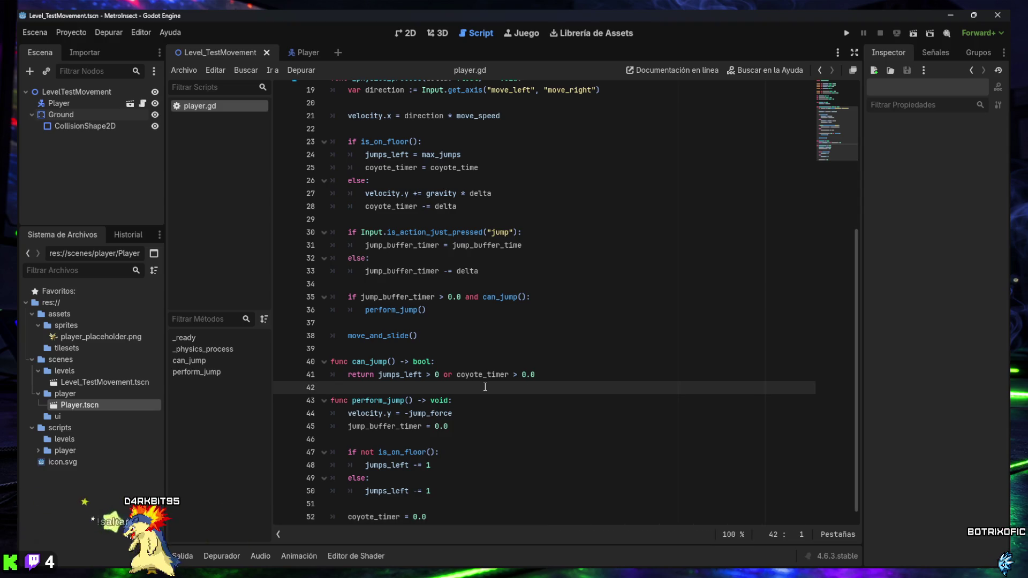
key(F5)
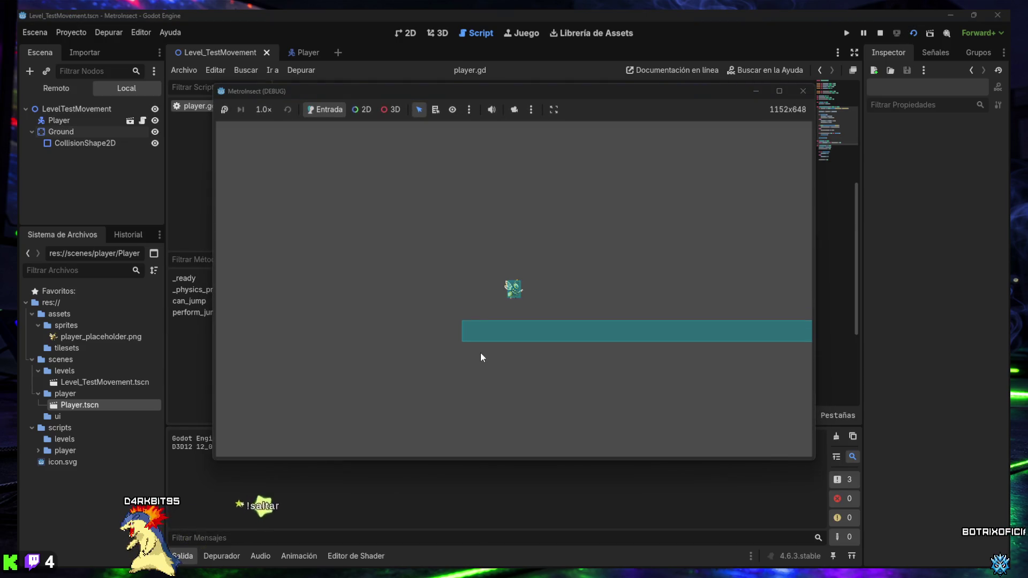
Jump repeatedly in place with Space to test the new jump behaviour
key(space)
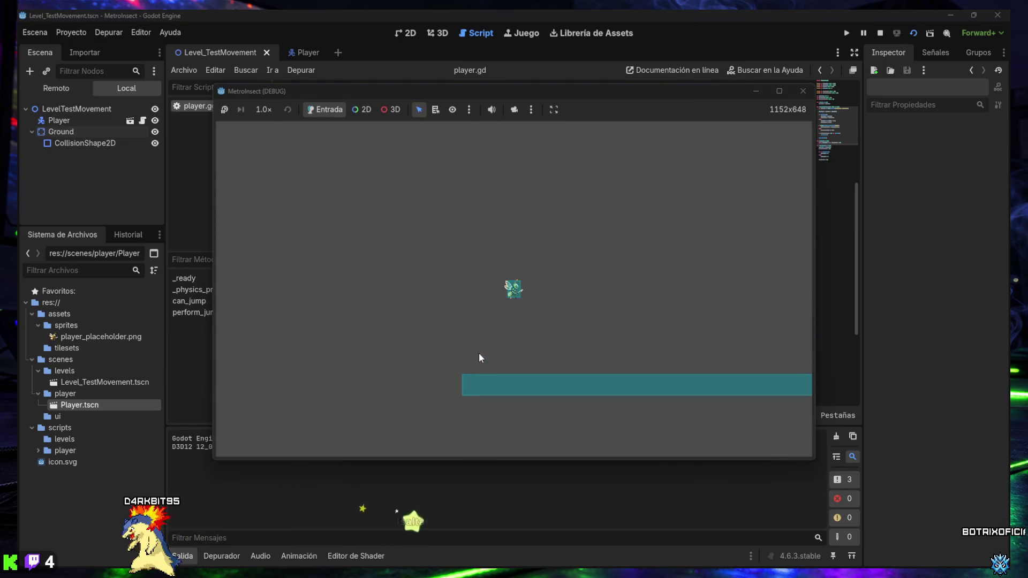
key(space)
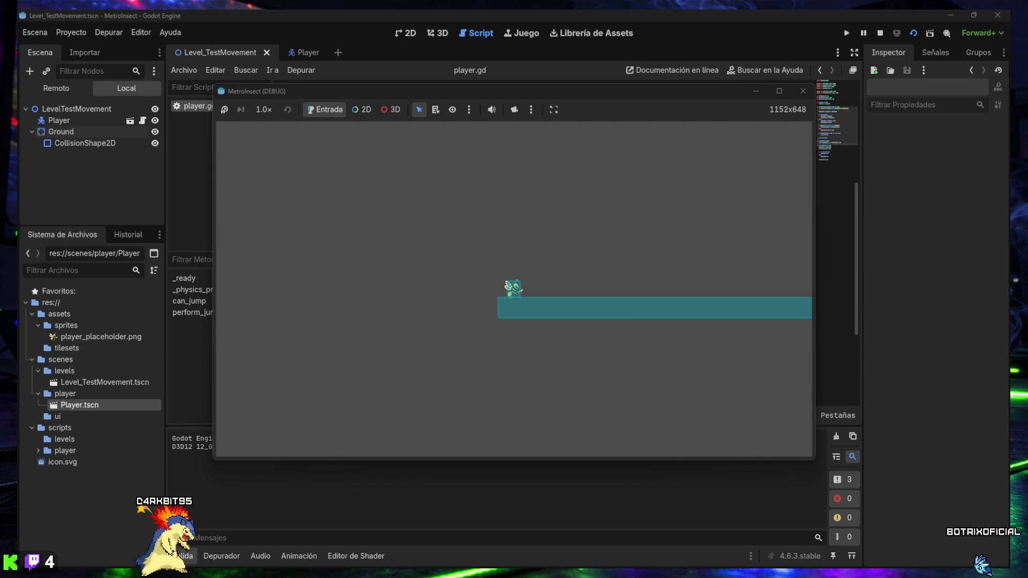
key(space)
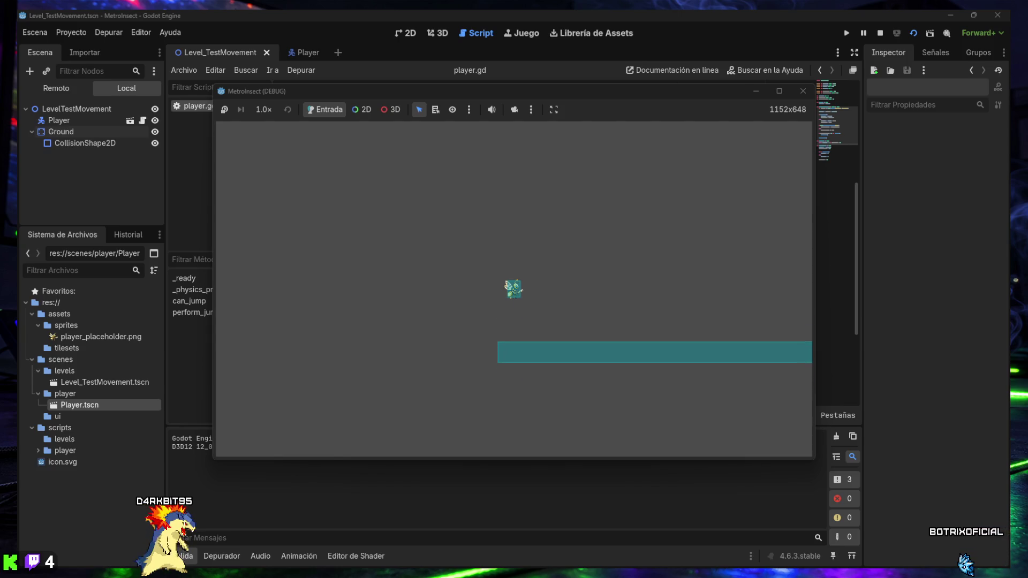
key(space)
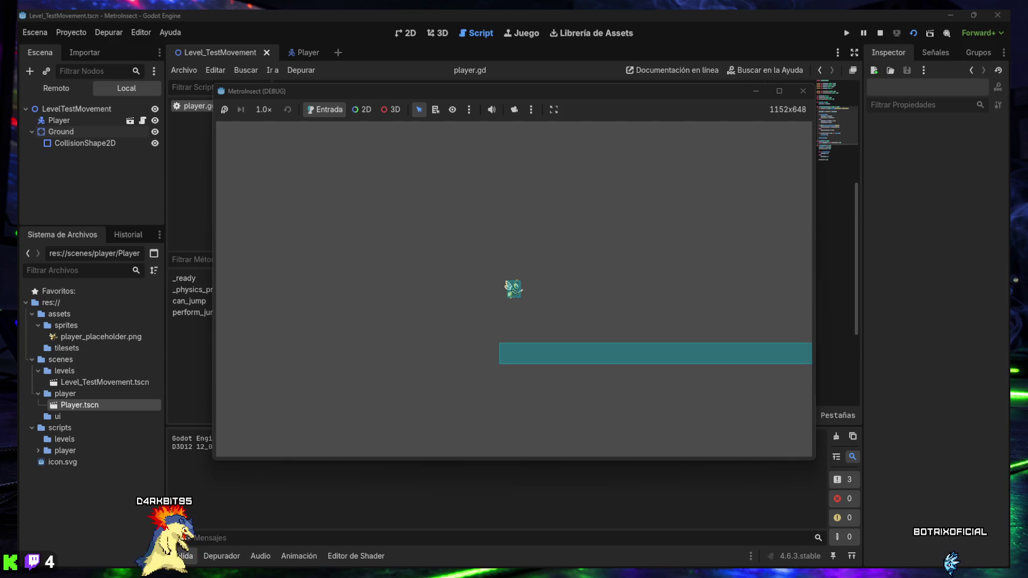
key(space)
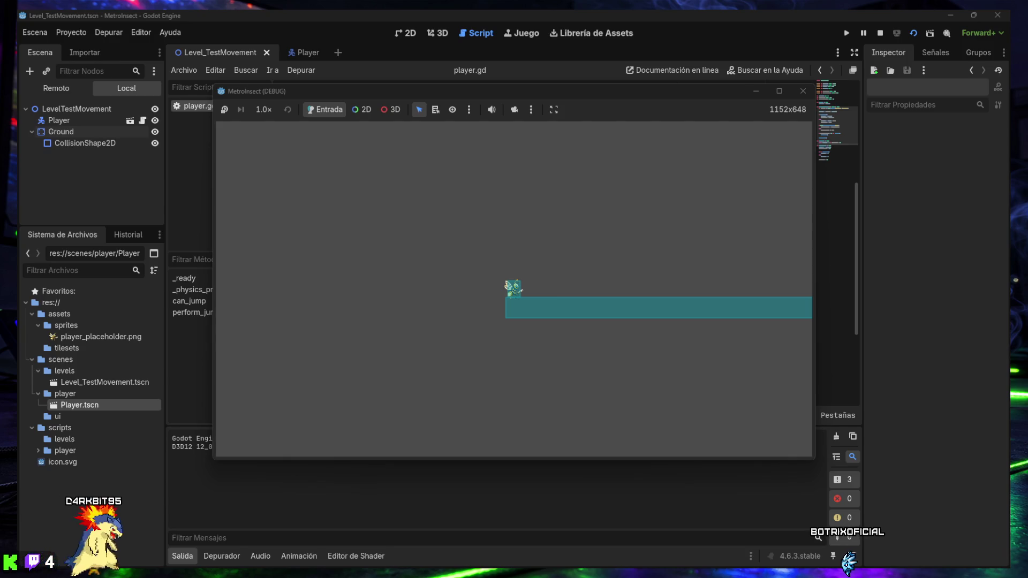
Walk left and right off ledges while jumping to test coyote time, then close the game
key(Left)
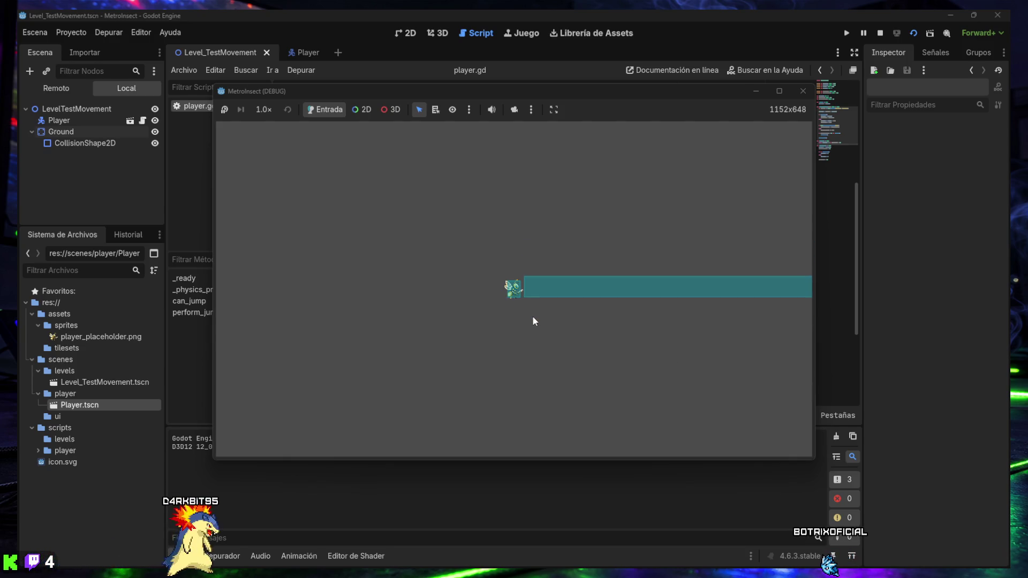
key(space)
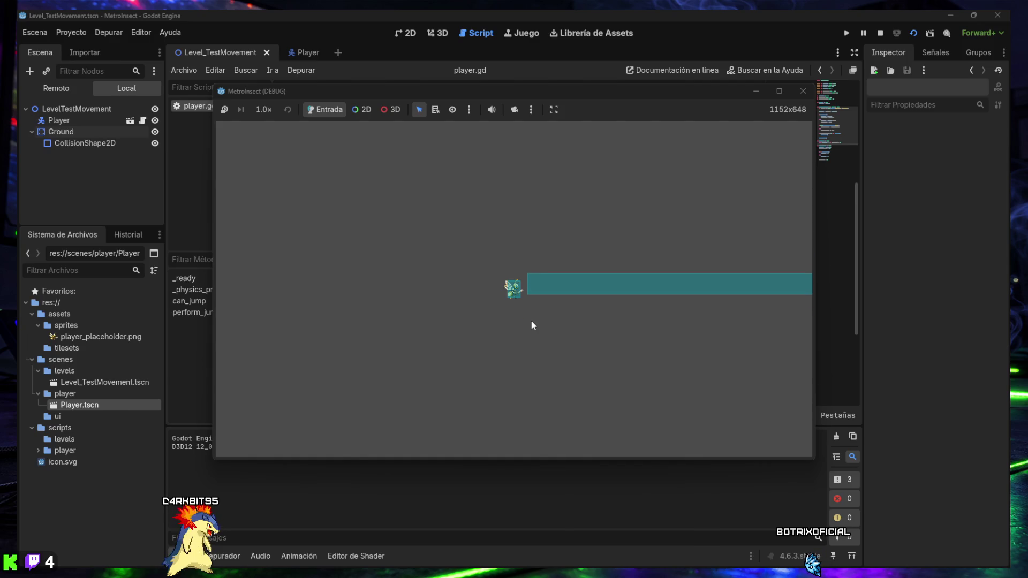
key(space)
key(Right)
key(space)
key(space)
key(Left)
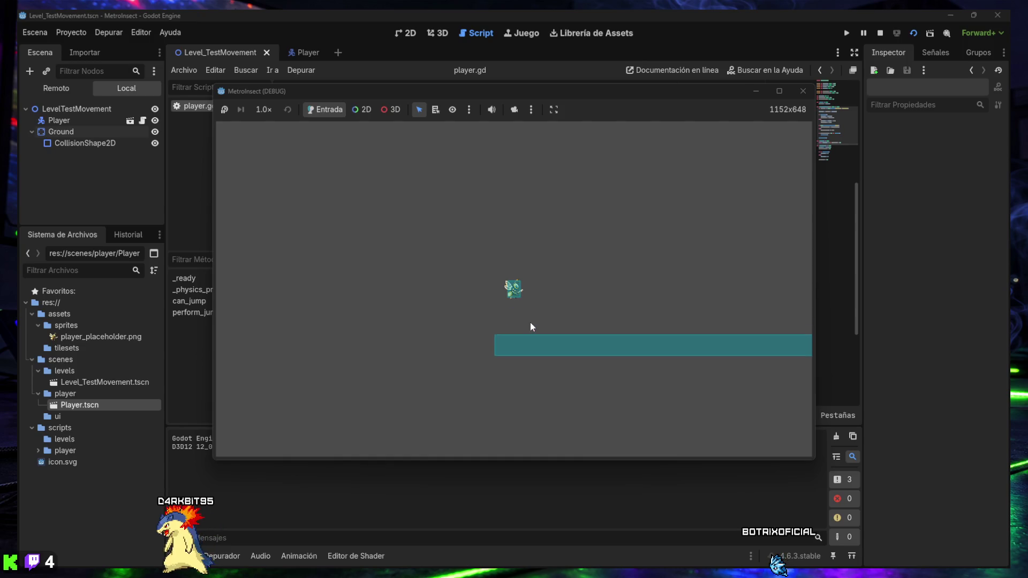
key(Right)
key(space)
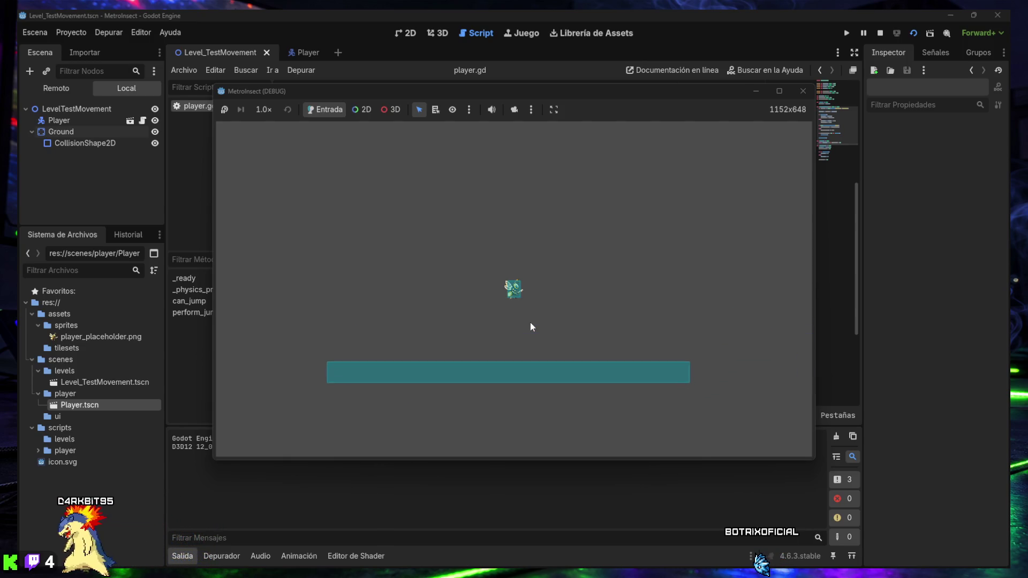
key(Right)
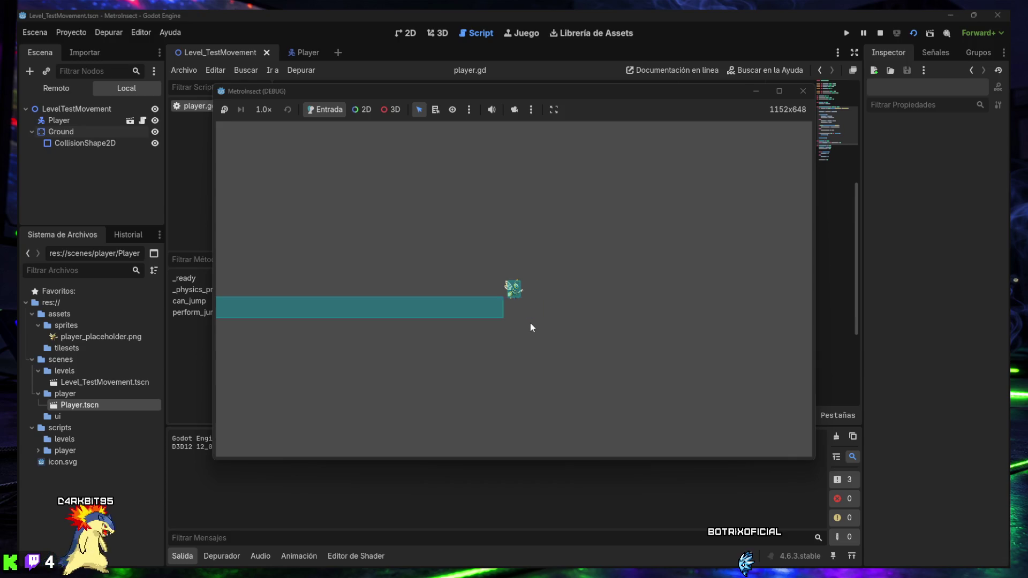
key(space)
key(Left)
key(Left)
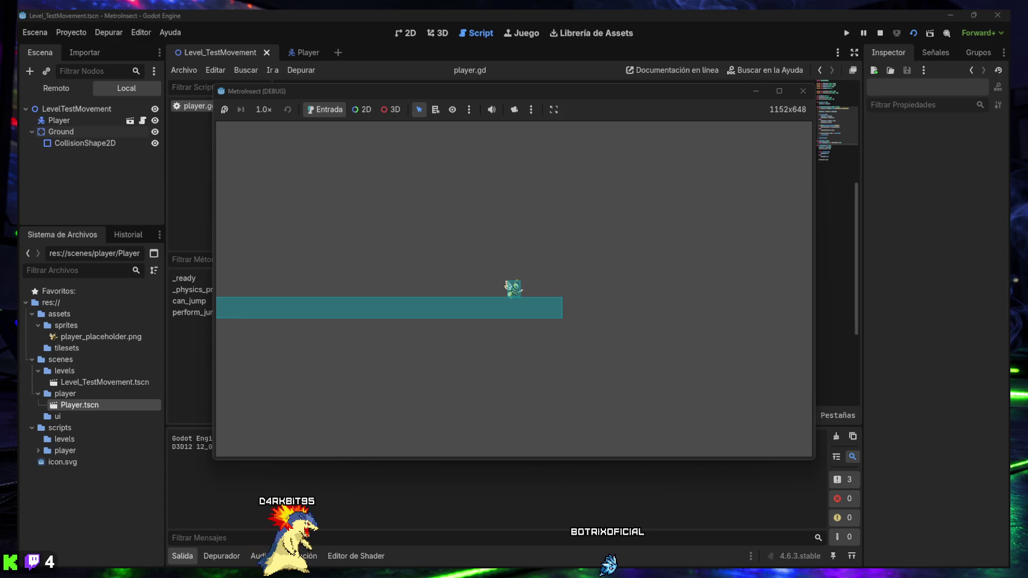
click(803, 92)
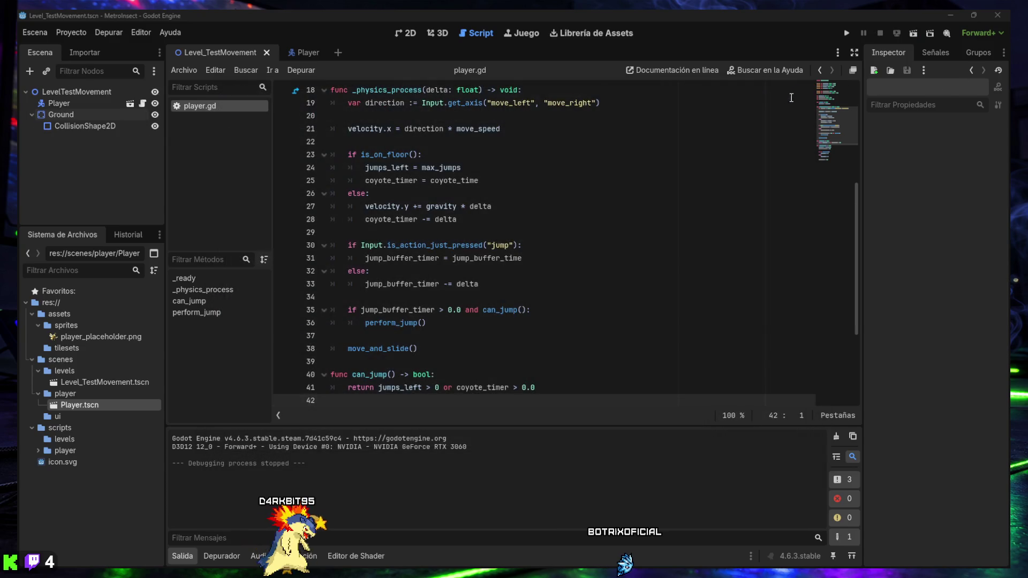
Replace player.gd with the jump-cut version using jump_cut_multiplier and run the scene
click(478, 189)
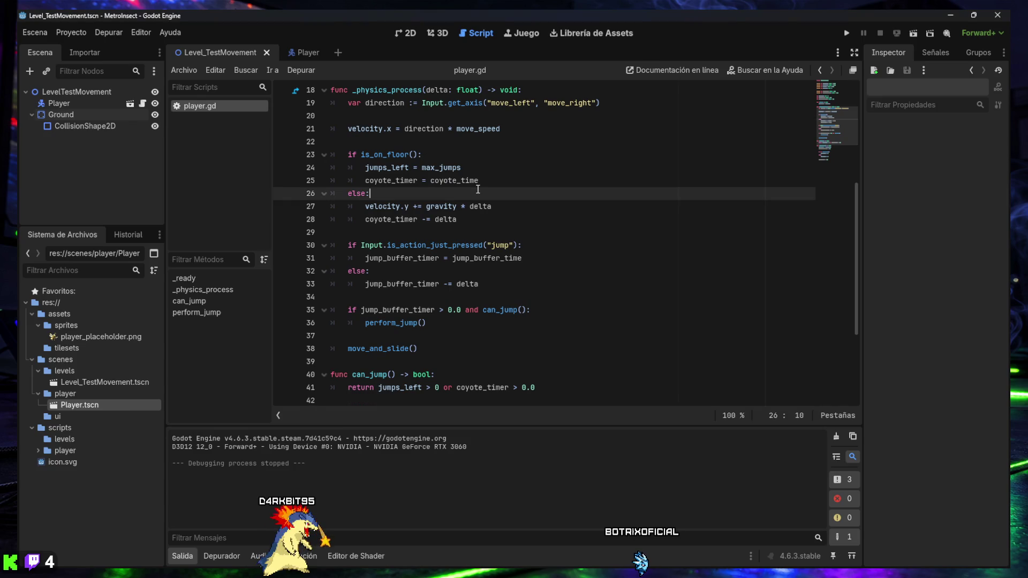
key(ctrl+a)
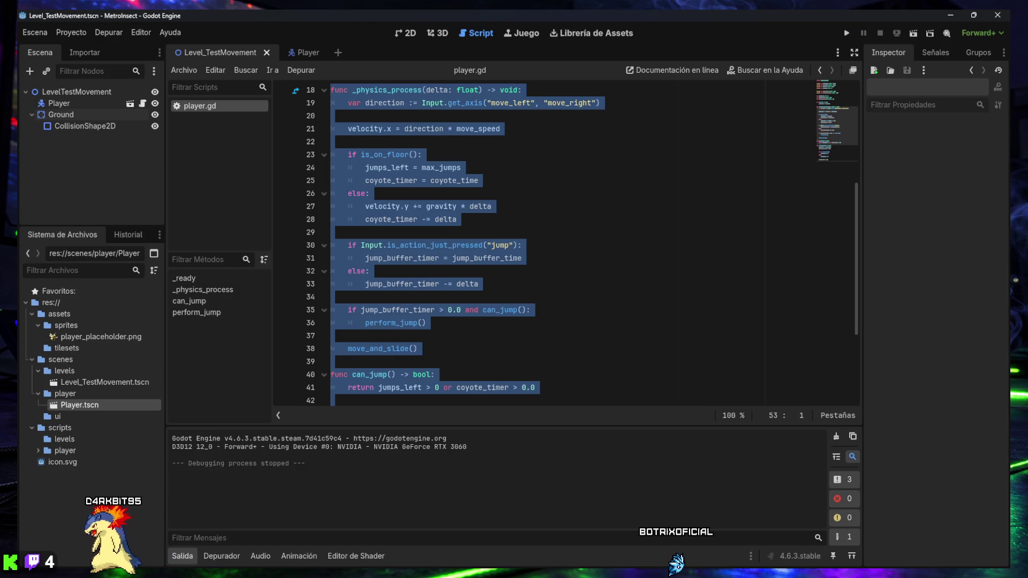
key(ctrl+v)
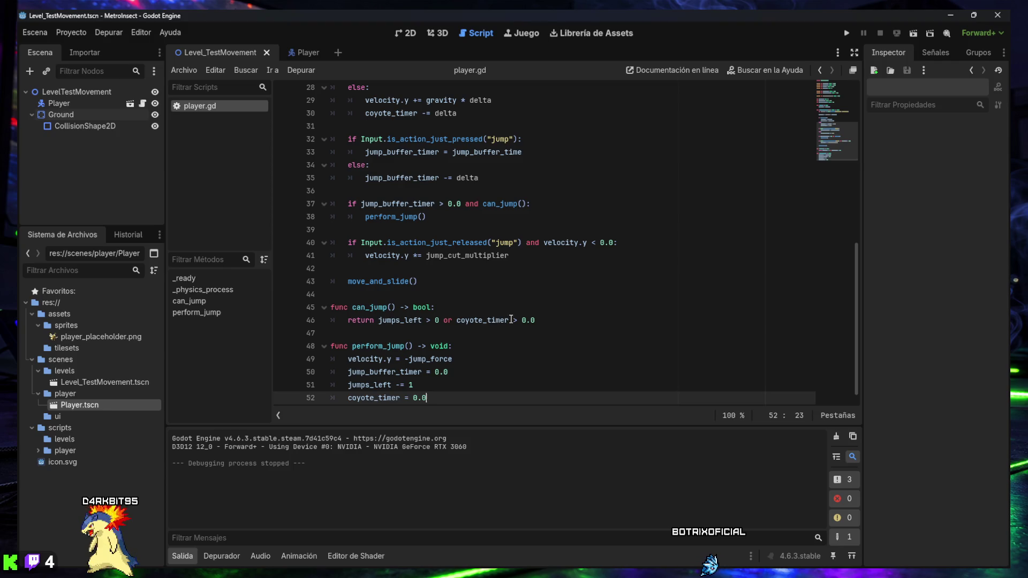
key(F6)
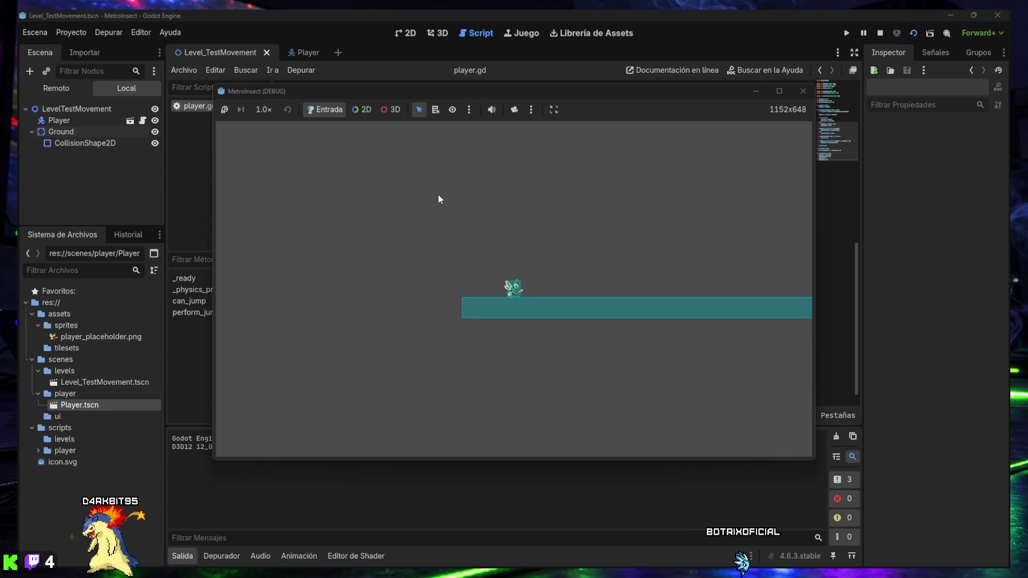
key(space)
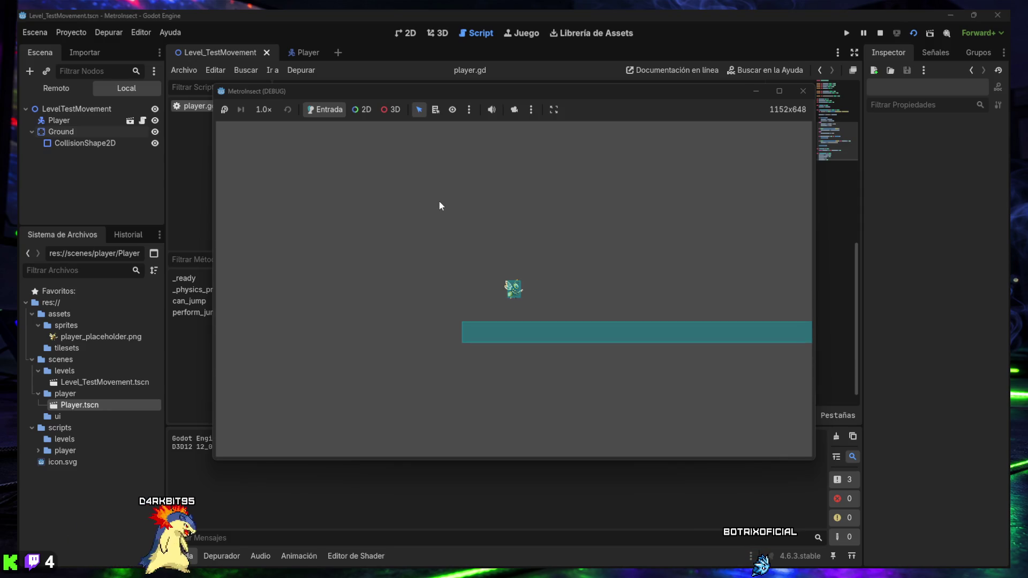
key(space)
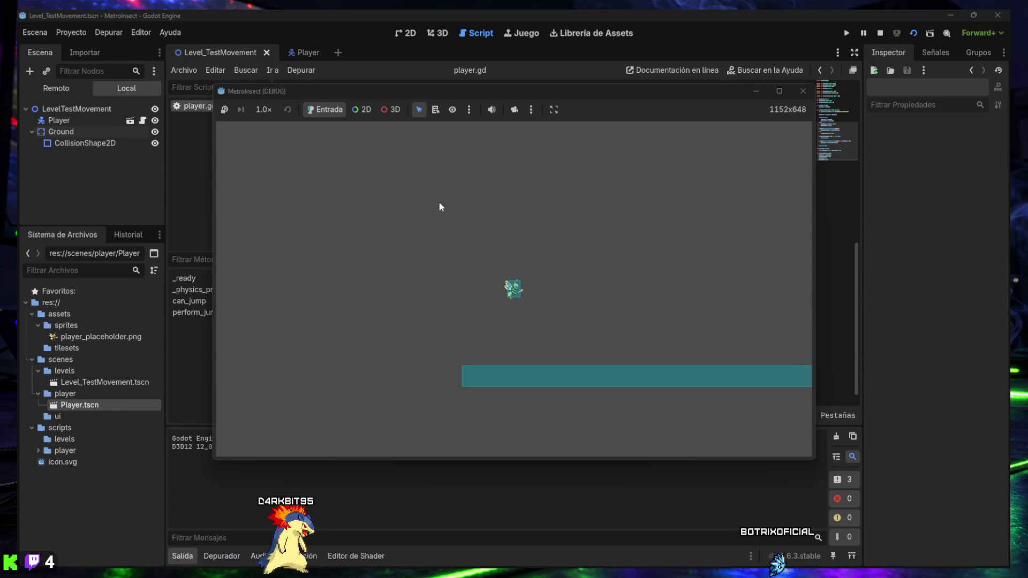
key(space)
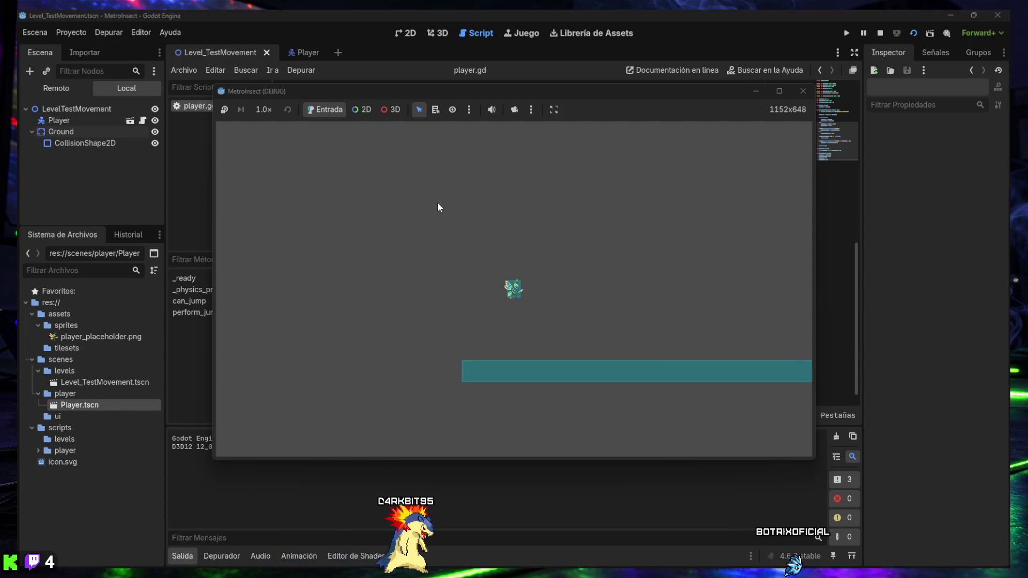
key(space)
key(space)
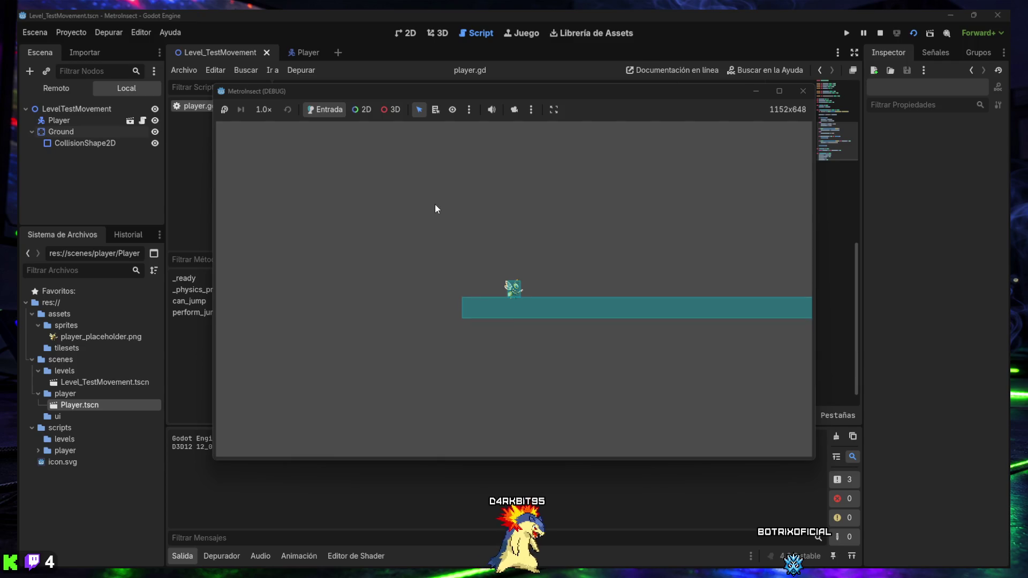
key(space)
key(space)
key(space)
key(space)
key(space)
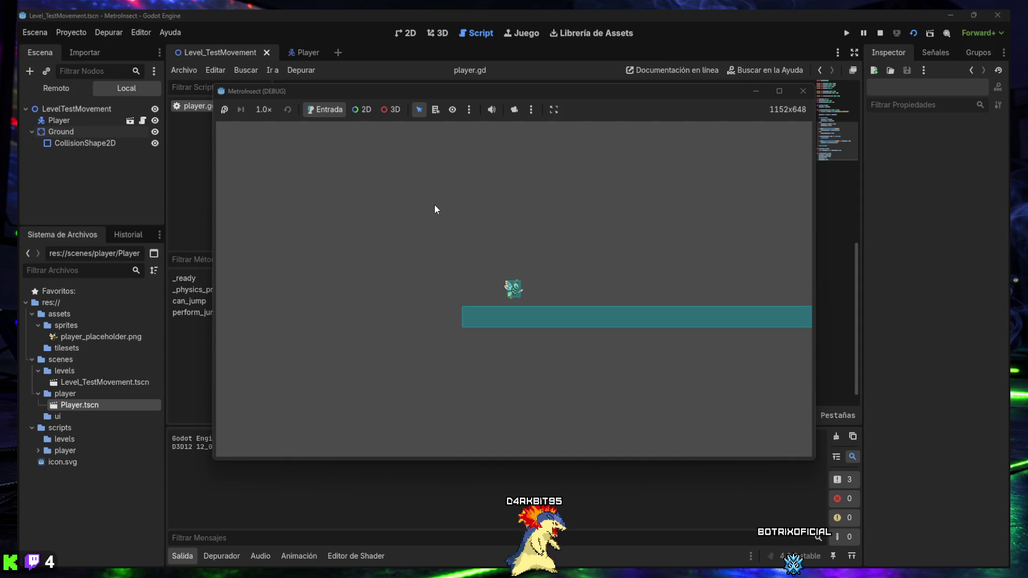
key(space)
key(space)
key(space)
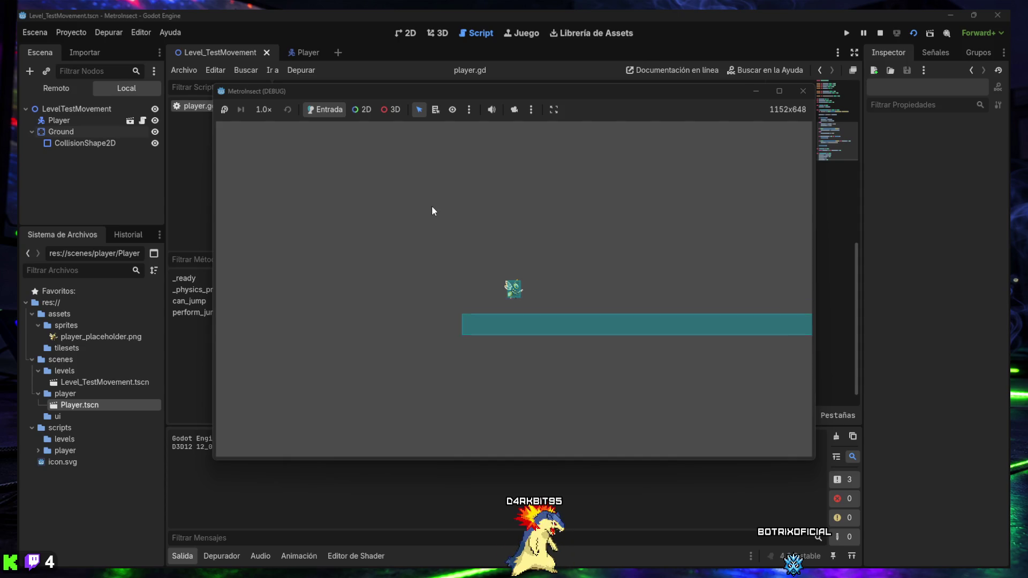
key(space)
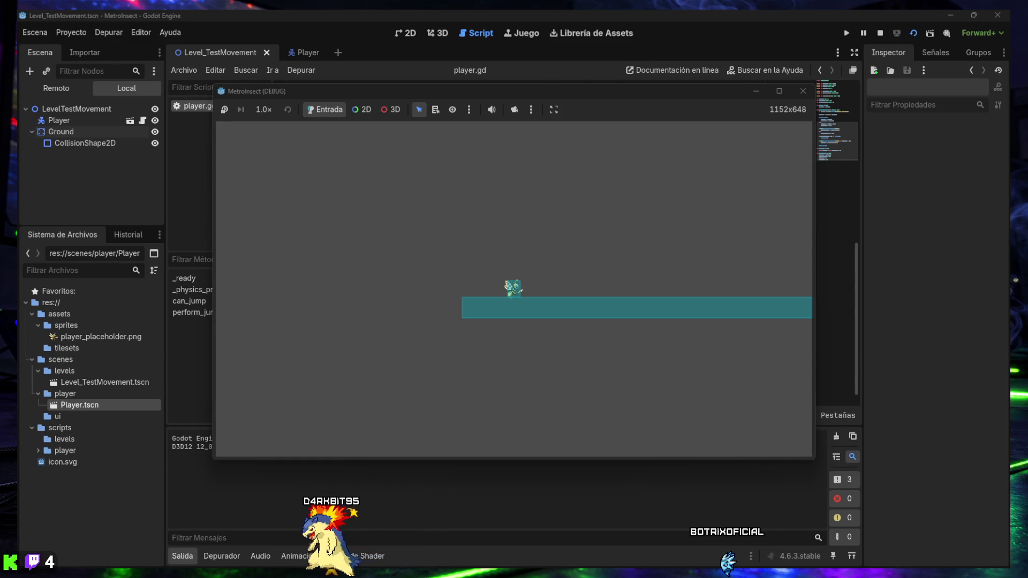
key(Left)
key(space)
key(Right)
key(space)
key(Left)
key(space)
key(Right)
key(Left)
key(space)
key(Right)
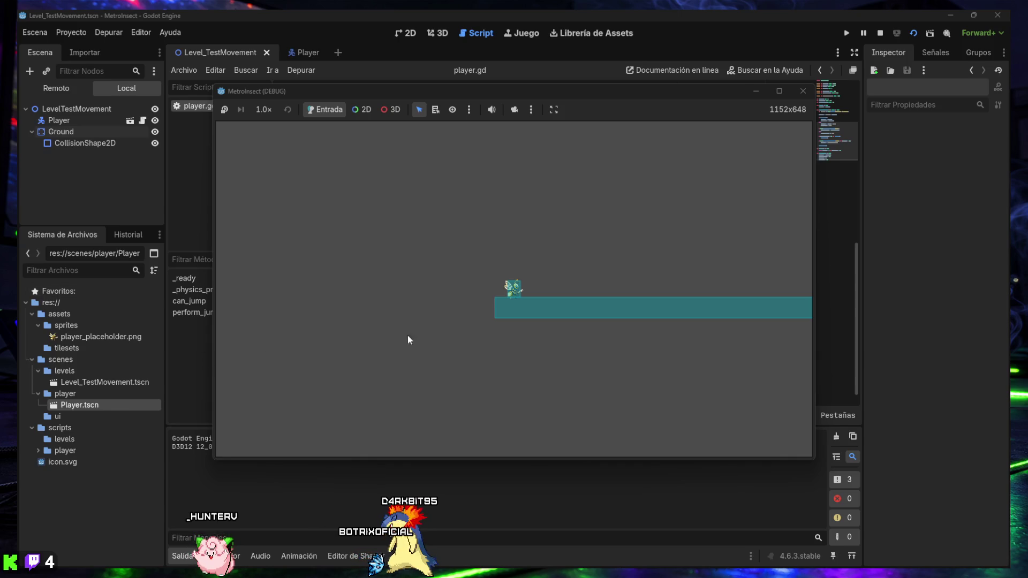
Stop the running test game to return to player.gd
mouse_move(805, 552)
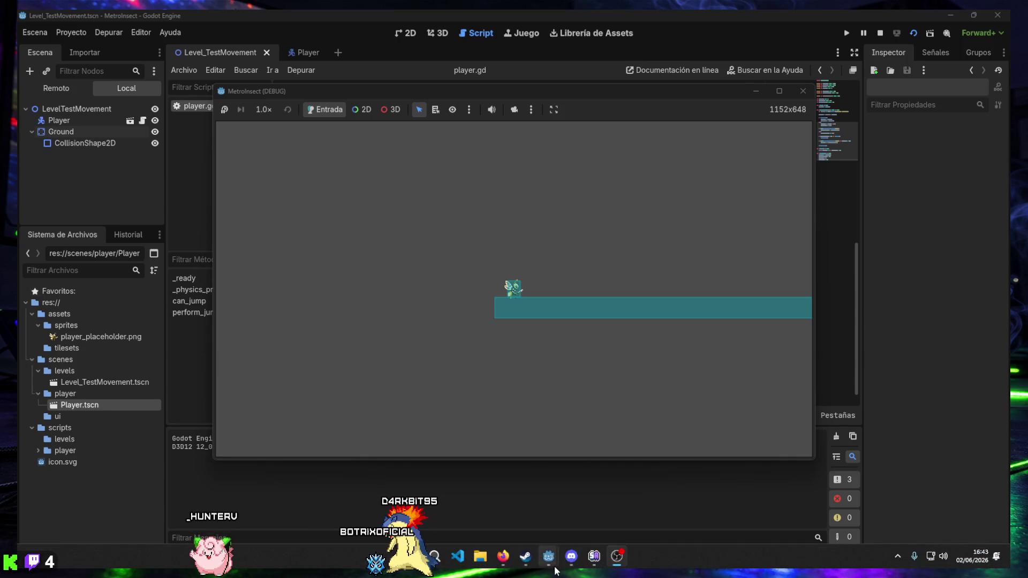
mouse_move(525, 560)
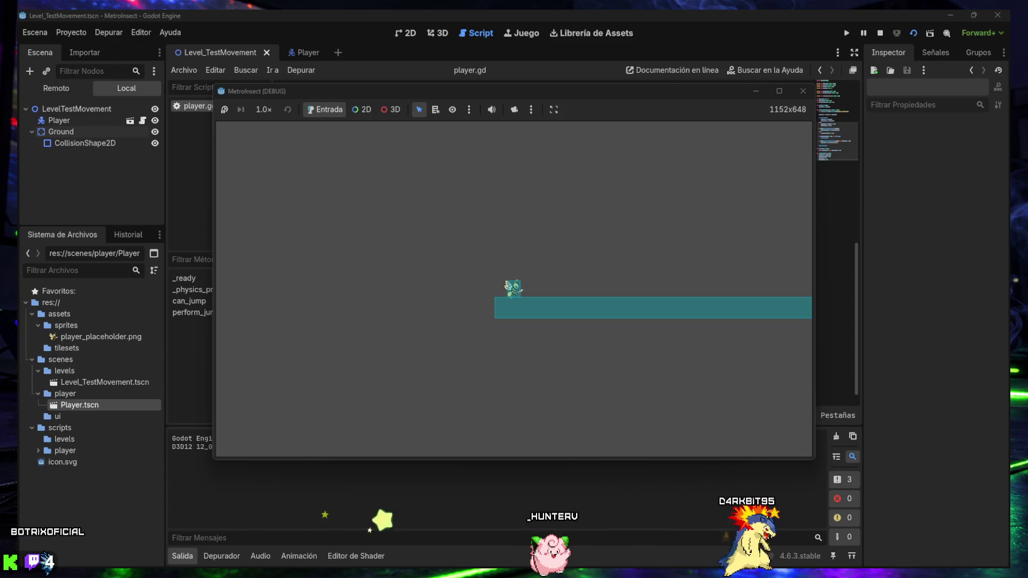
click(800, 91)
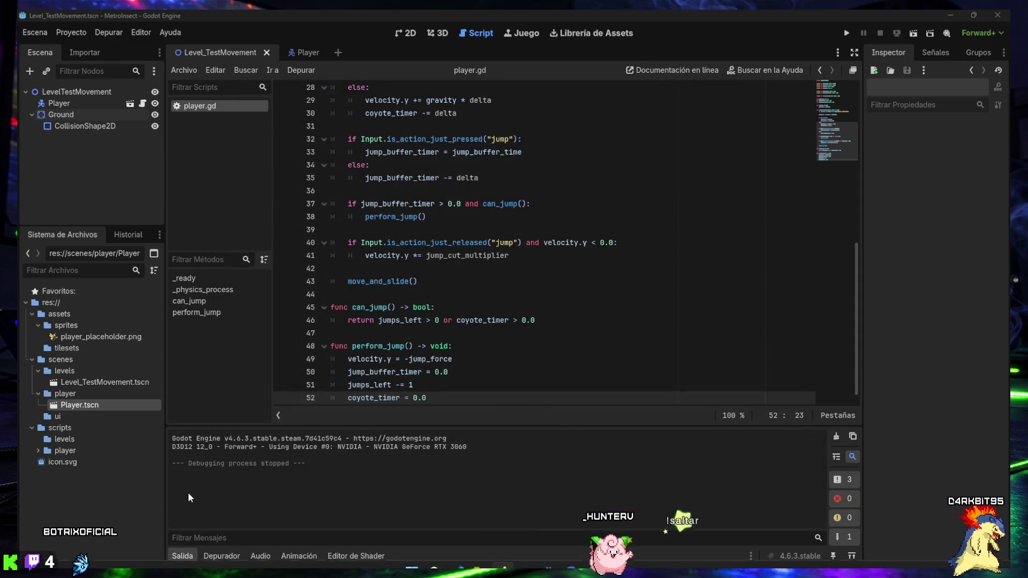
Hide the Output panel, paste the reset_jumps() version of player.gd, then view the level in 2D
click(182, 556)
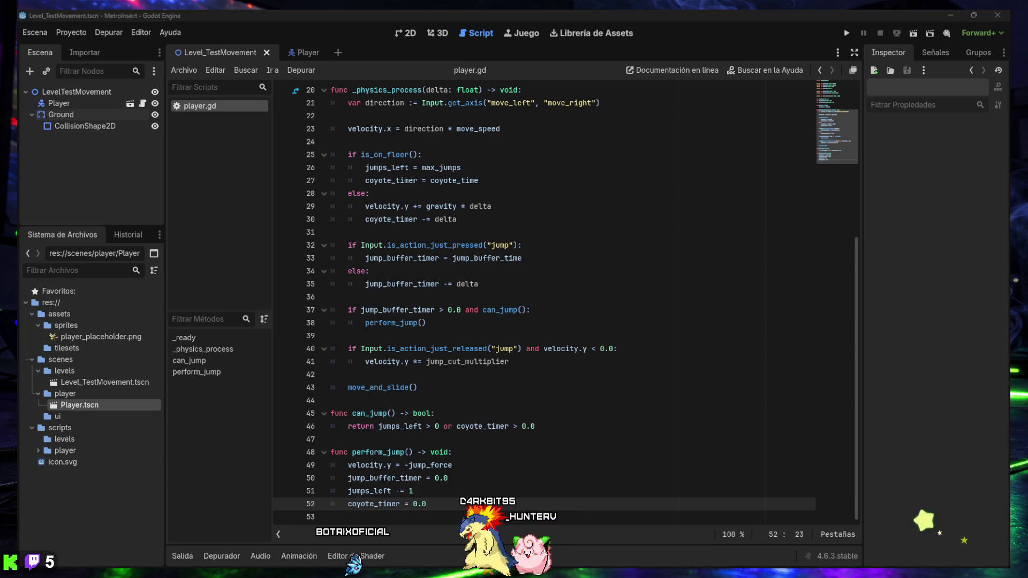
key(ctrl+a)
key(ctrl+v)
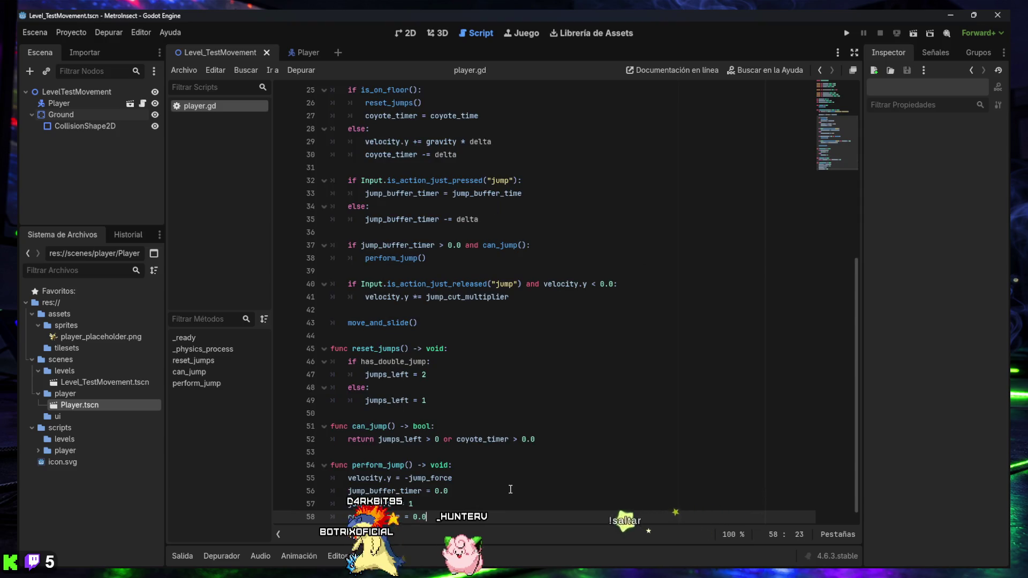
scroll(450, 450, down, 1)
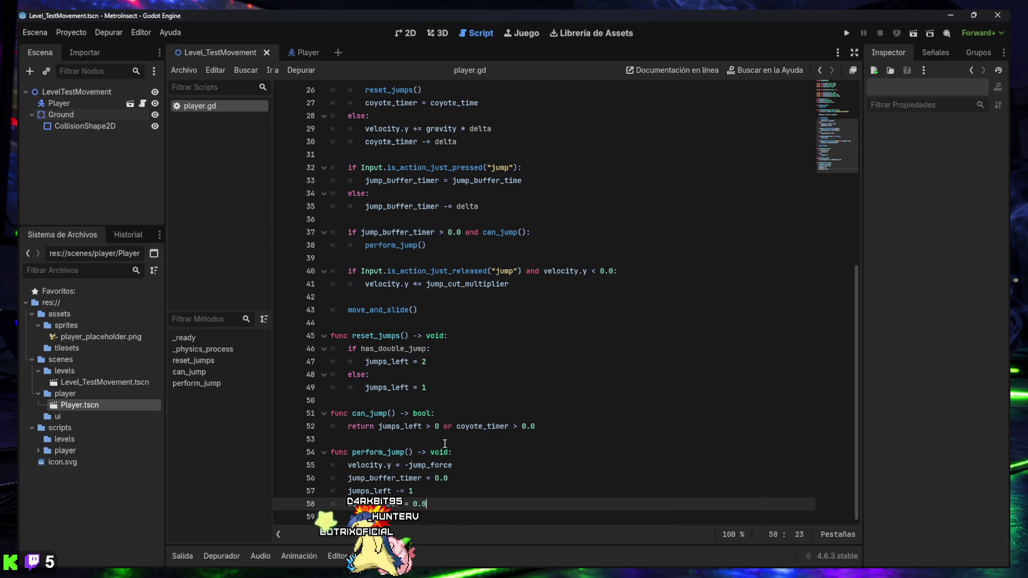
scroll(461, 454, up, 8)
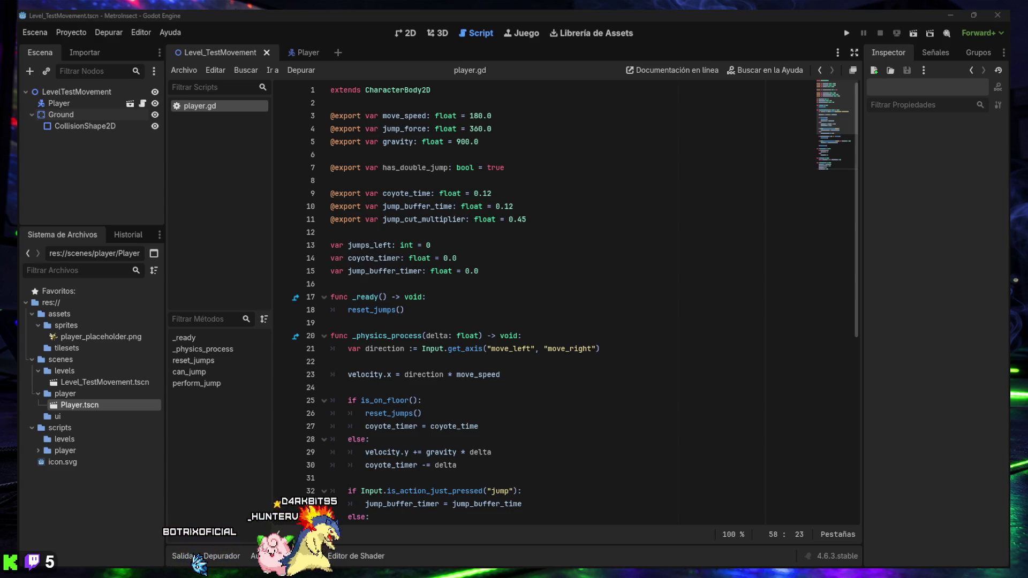
click(410, 32)
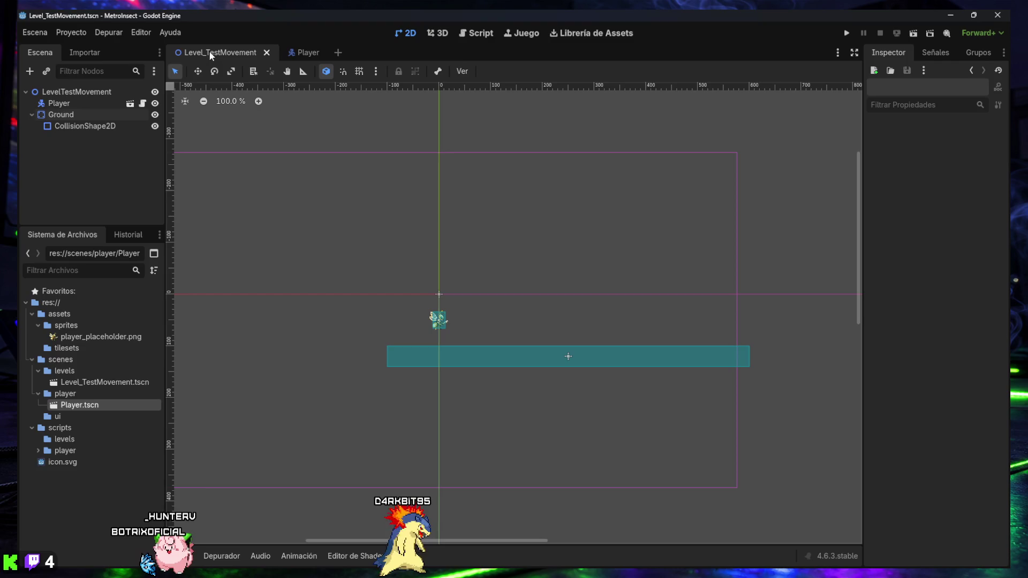
Turn off the Player's Has Double Jump and test-run the level with single jumps only
click(65, 103)
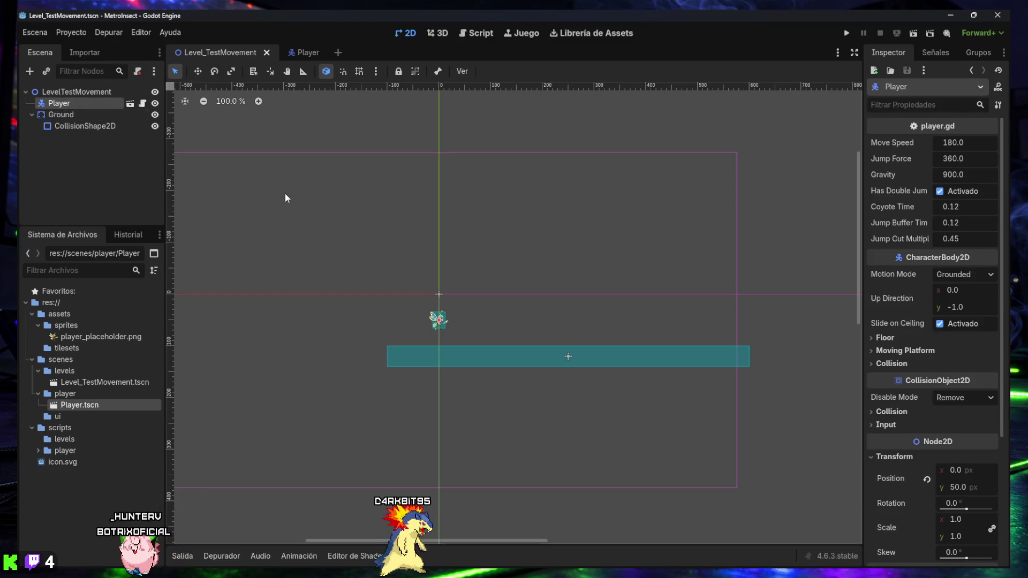
click(941, 192)
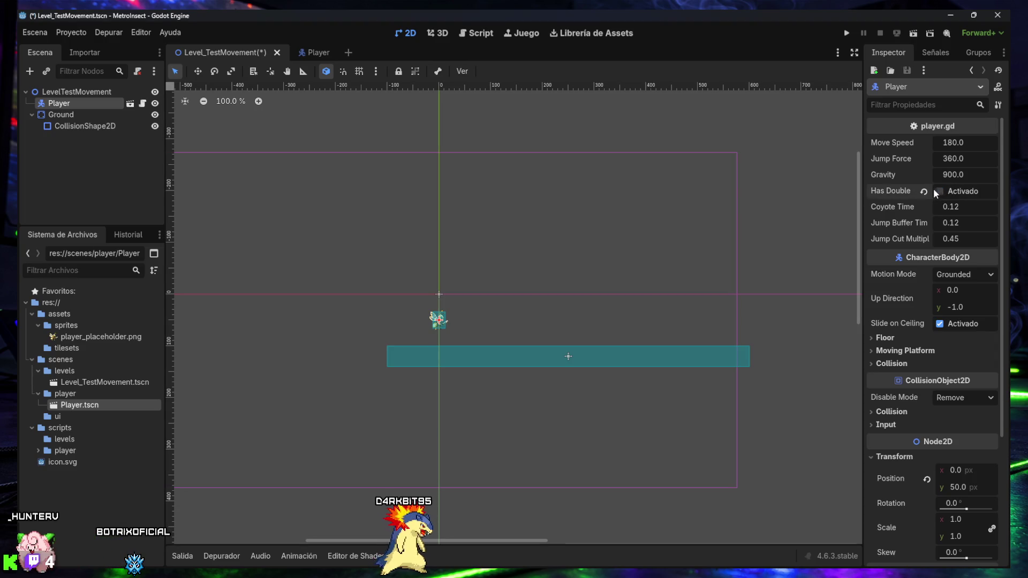
click(914, 35)
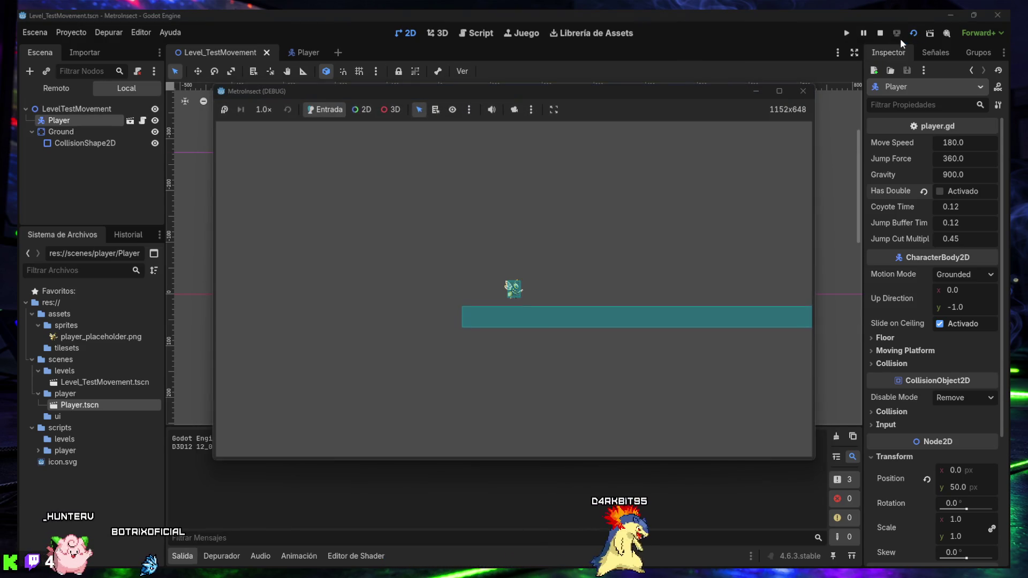
key(space)
key(space)
key(space)
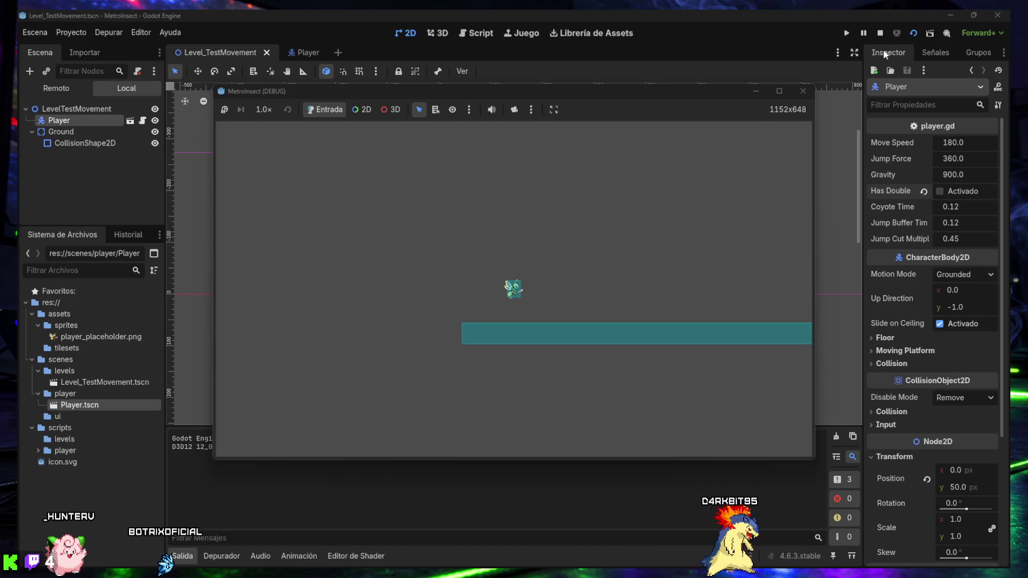
key(space)
key(space)
key(space)
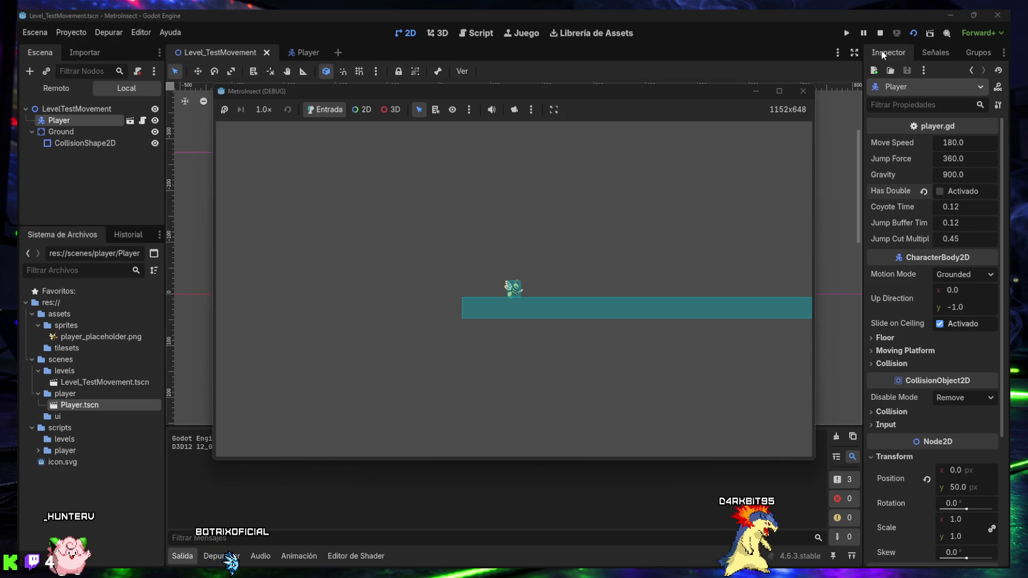
click(805, 91)
Re-enable Has Double Jump, test double jumping again, then close the game window
click(940, 191)
click(914, 34)
key(space)
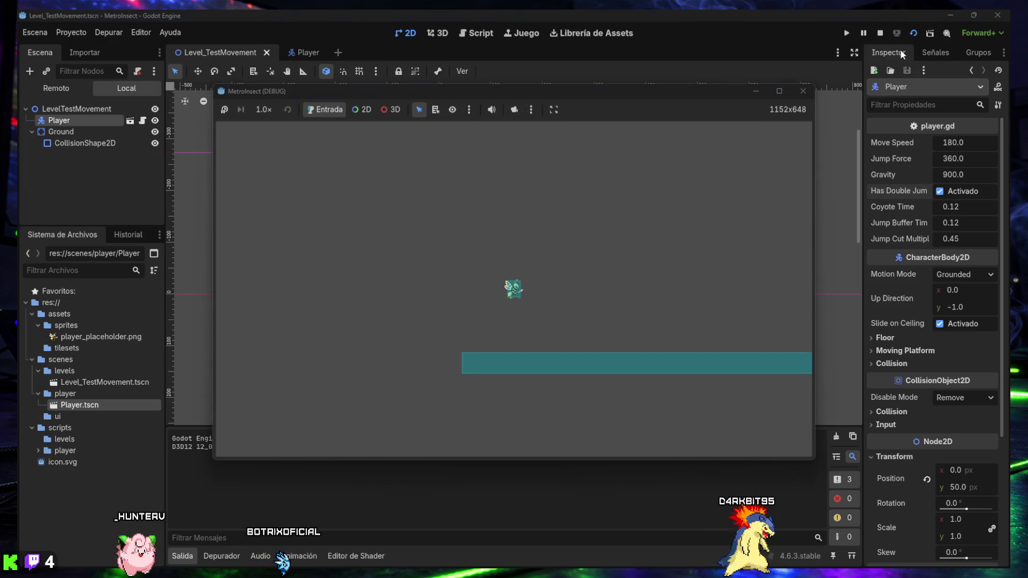
key(space)
key(space)
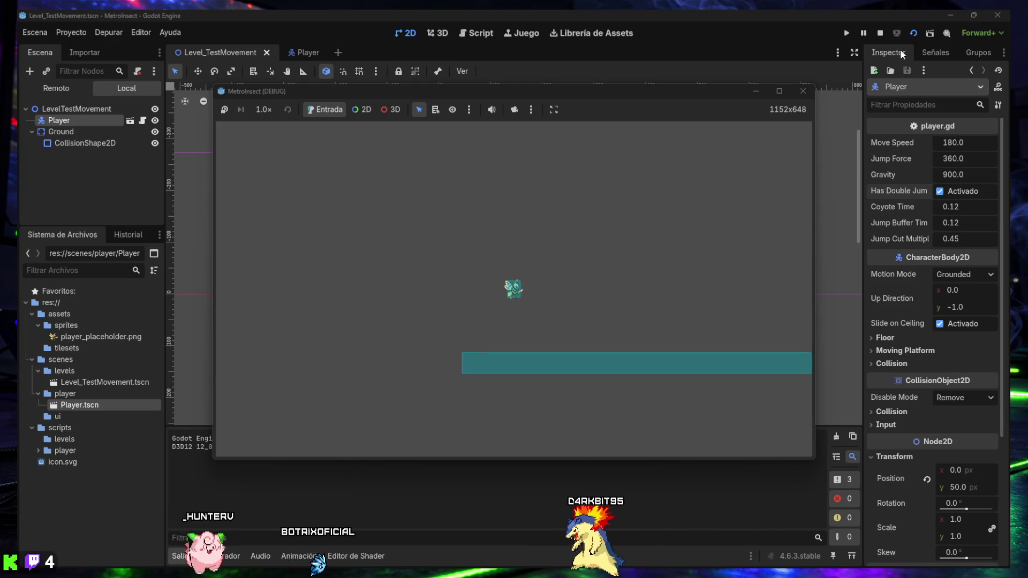
key(space)
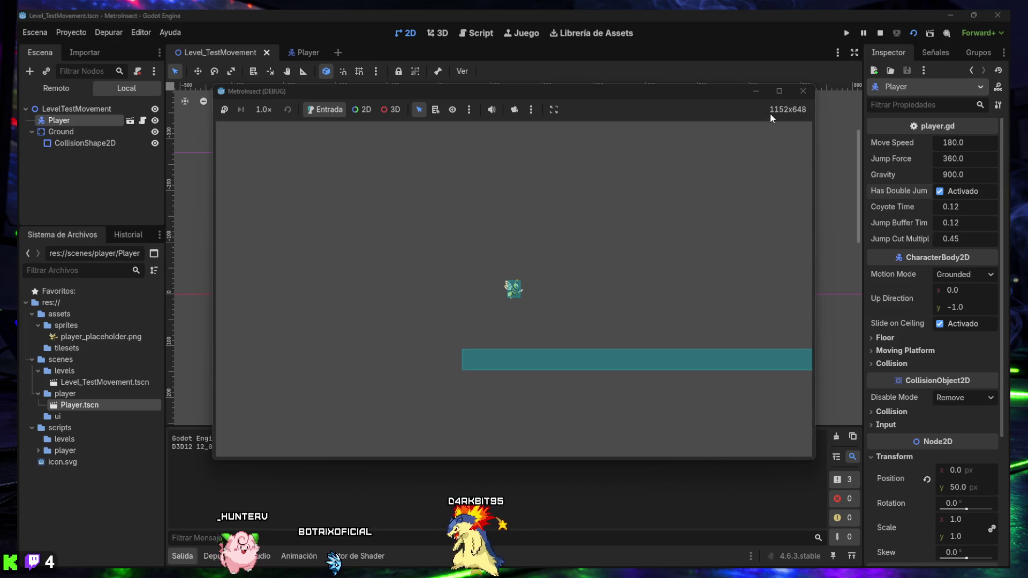
key(space)
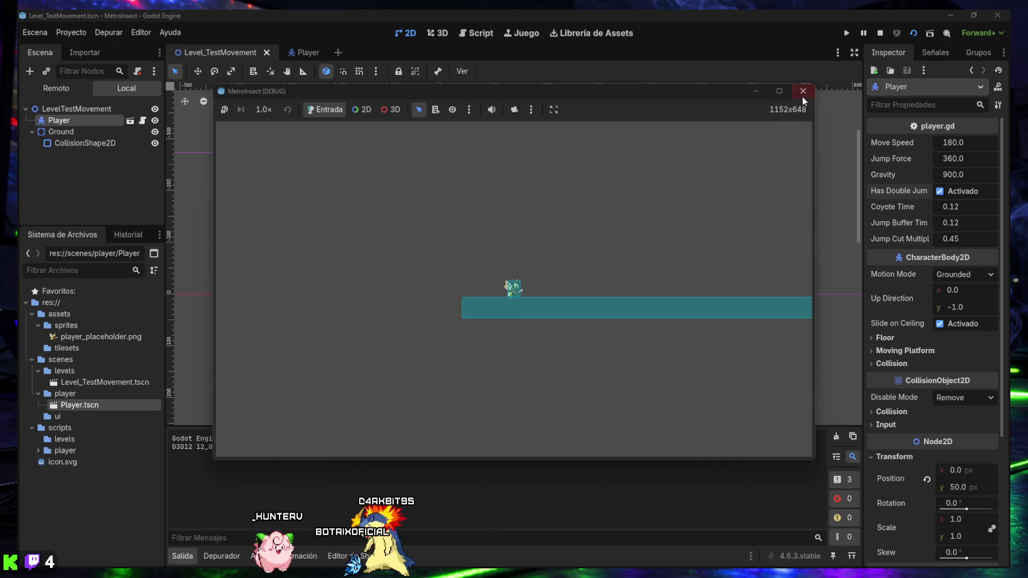
click(803, 91)
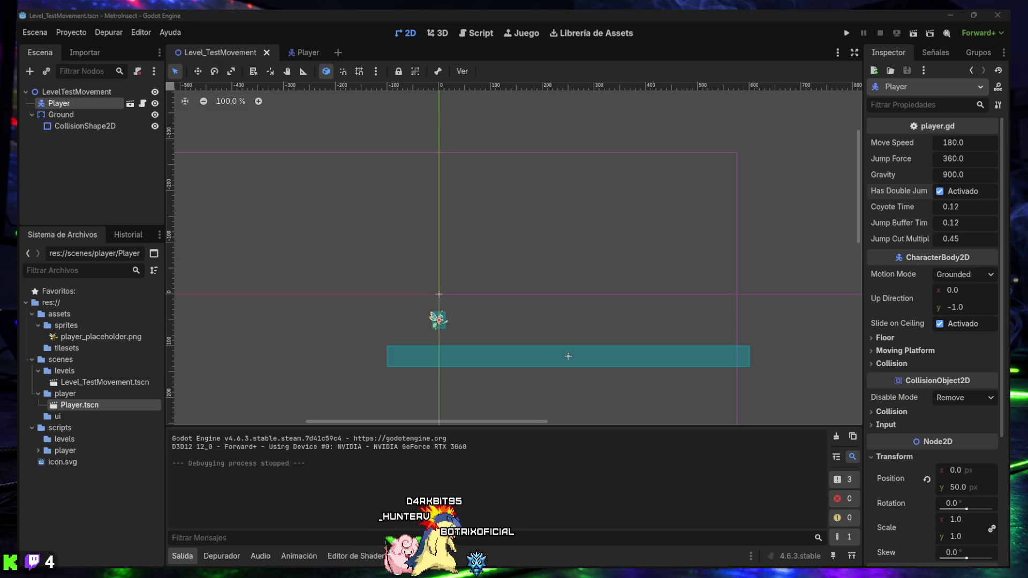
mouse_move(750, 548)
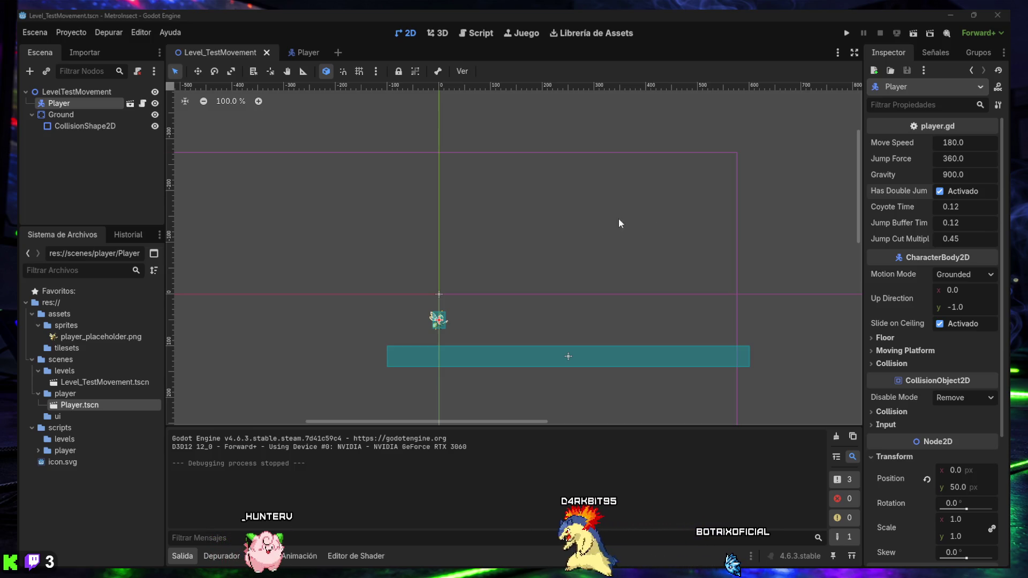
Add a new input action named 'dash' in the project's Input Map
click(71, 33)
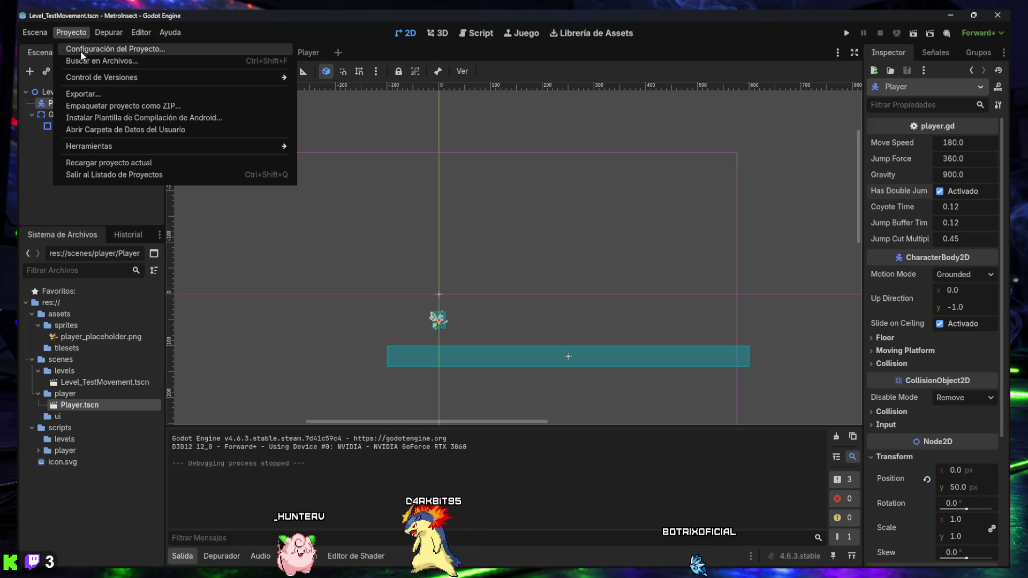
click(81, 52)
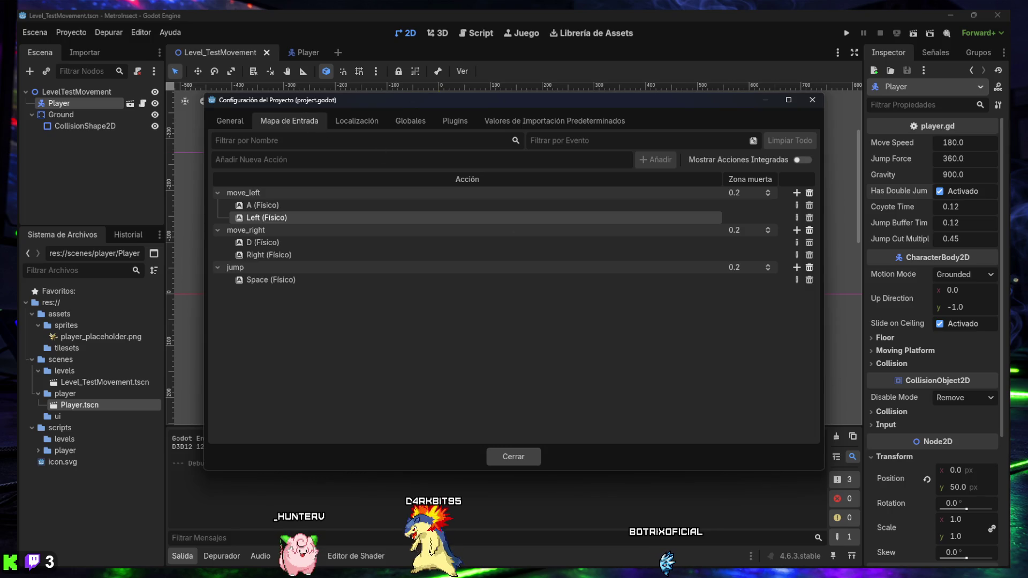
click(276, 159)
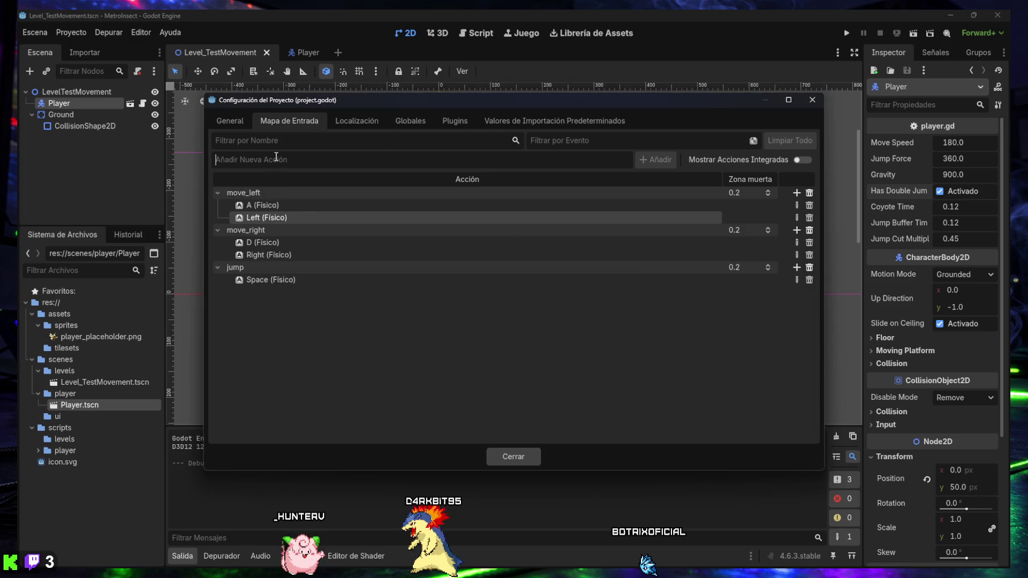
text(dash)
click(649, 159)
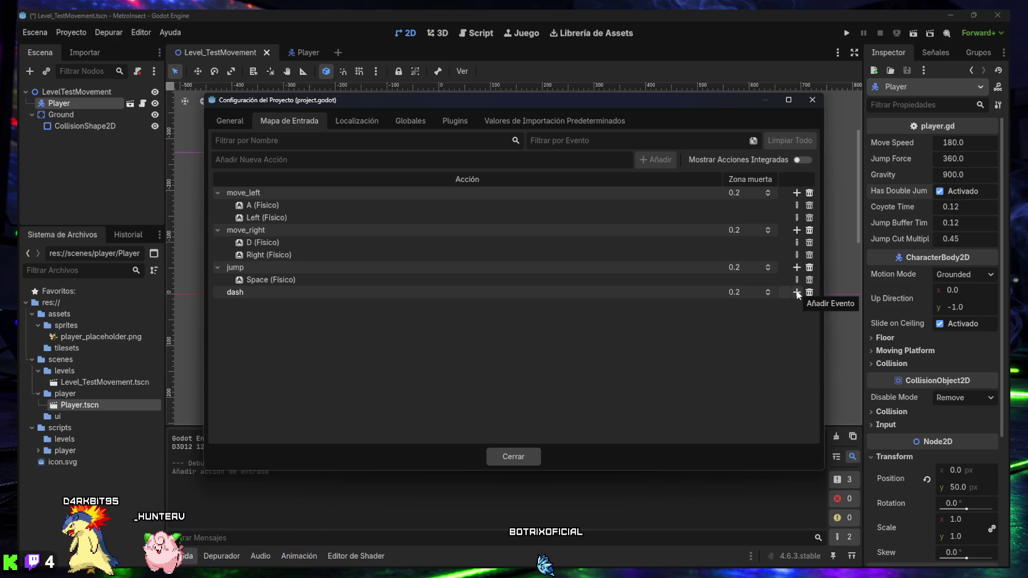
Bind Shift and J to the dash action and close Project Settings
click(796, 294)
key(shift)
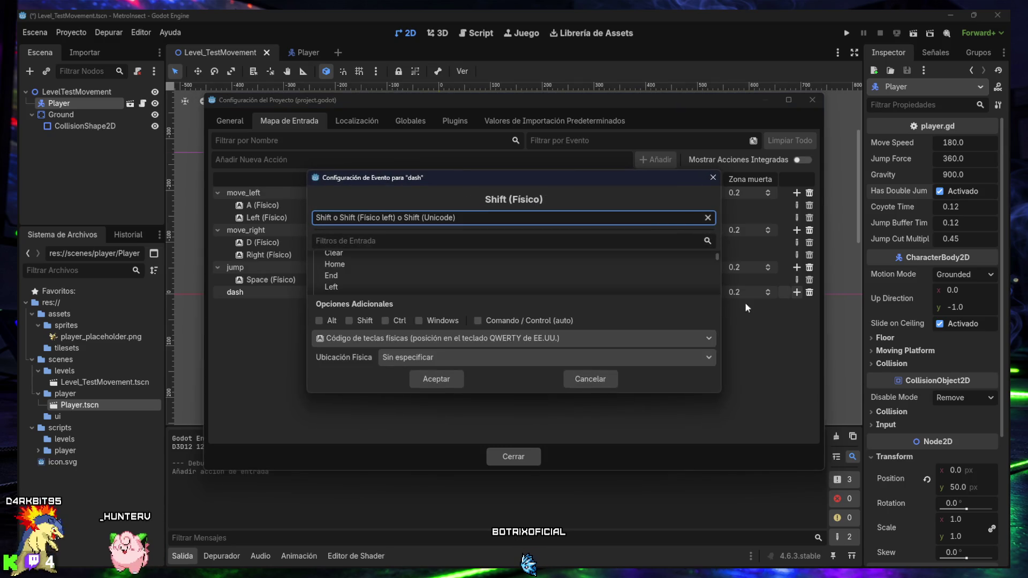
click(436, 379)
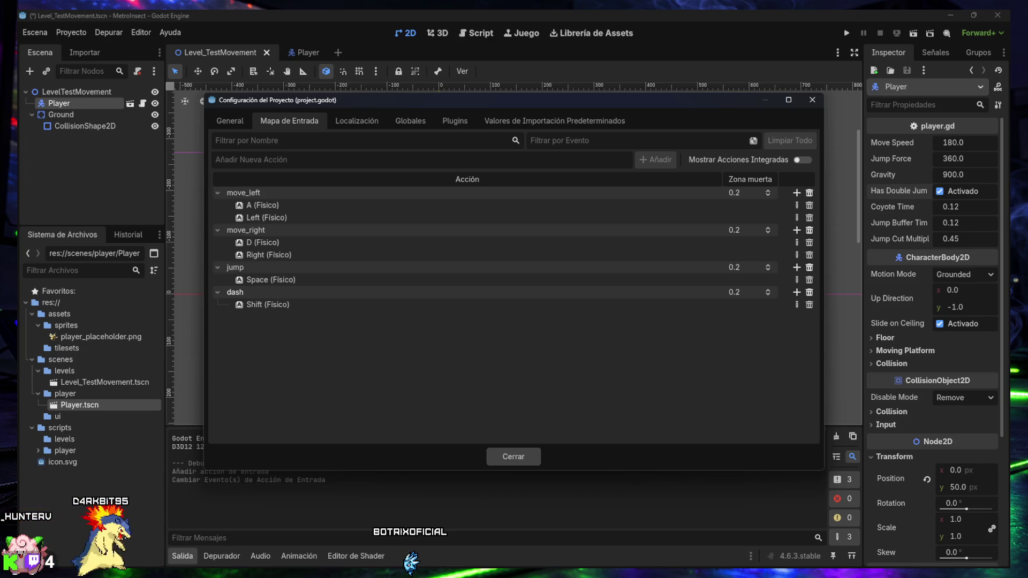
key(Return)
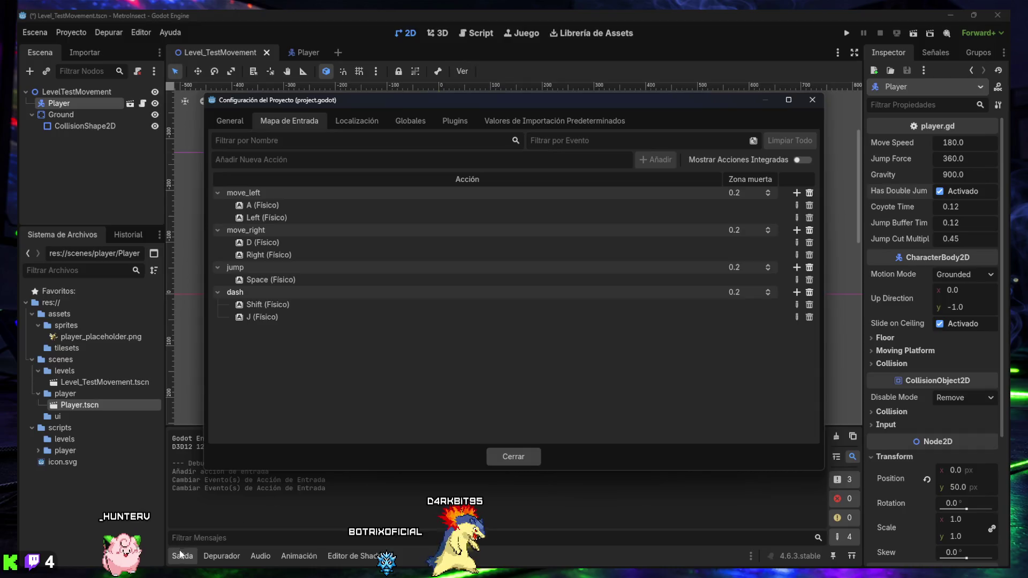
click(513, 456)
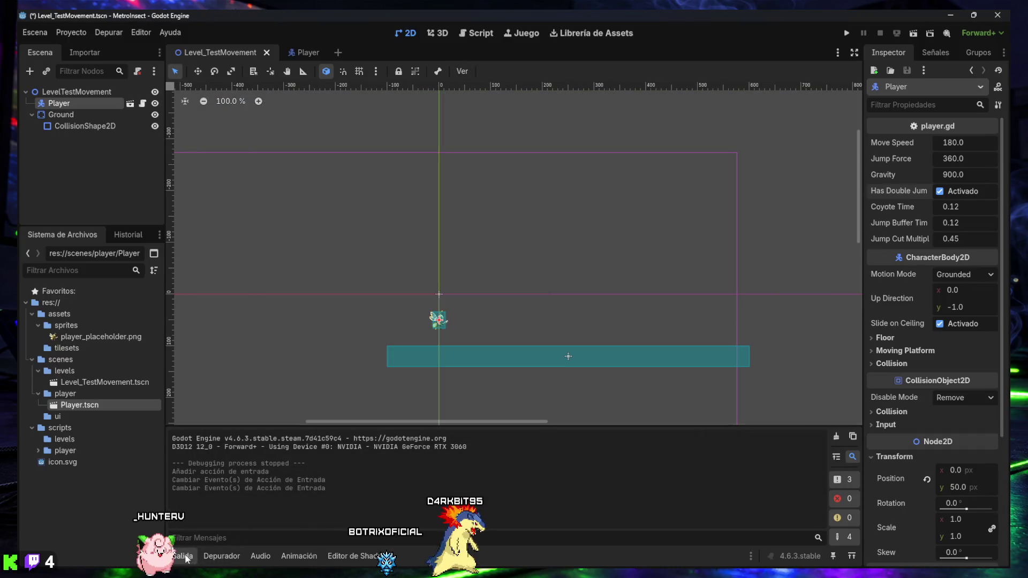
Replace the entire player.gd script with the pasted dash-enabled code
key(ctrl+j)
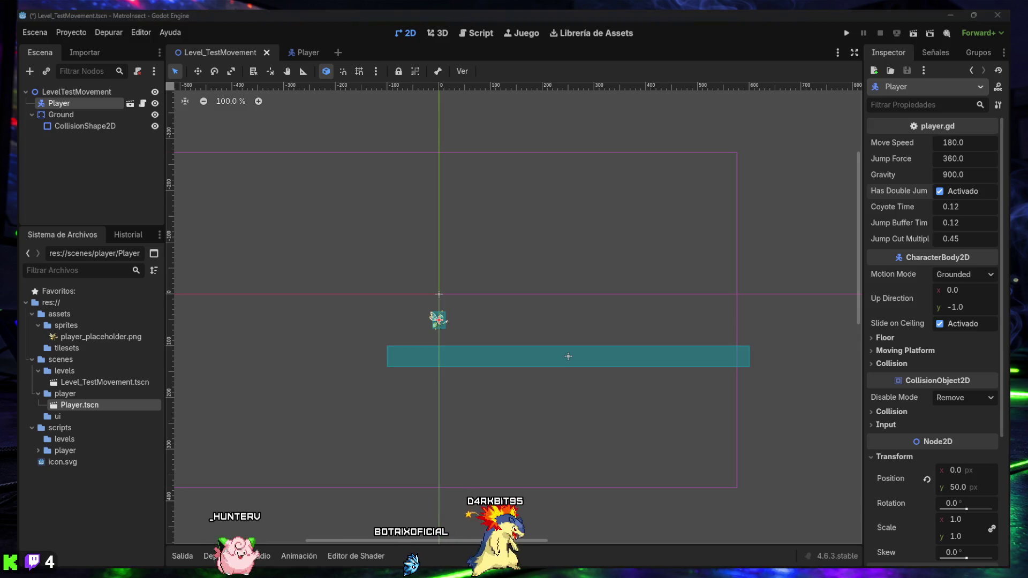
click(465, 34)
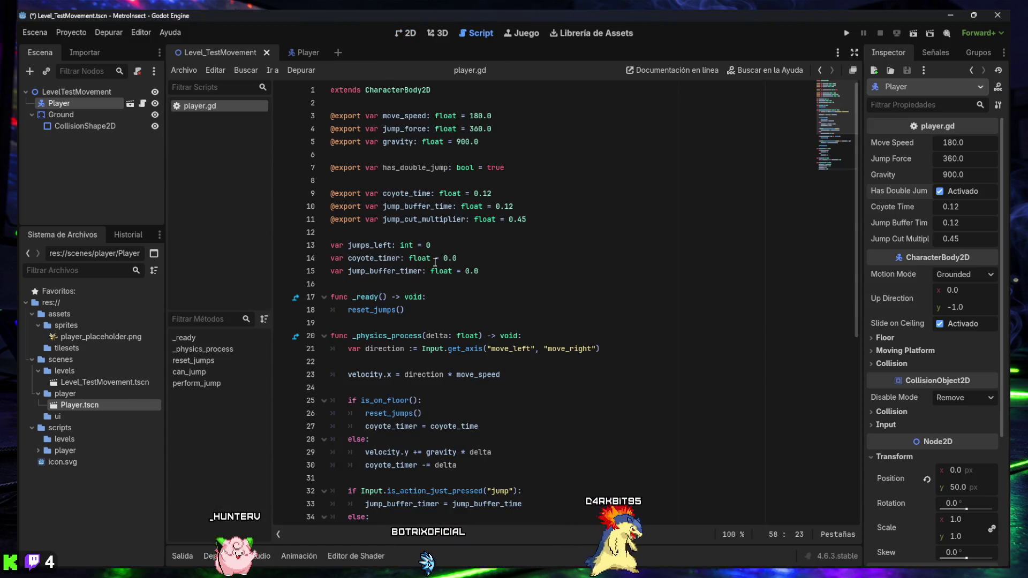
ctrl+scroll(458, 249, down, 1)
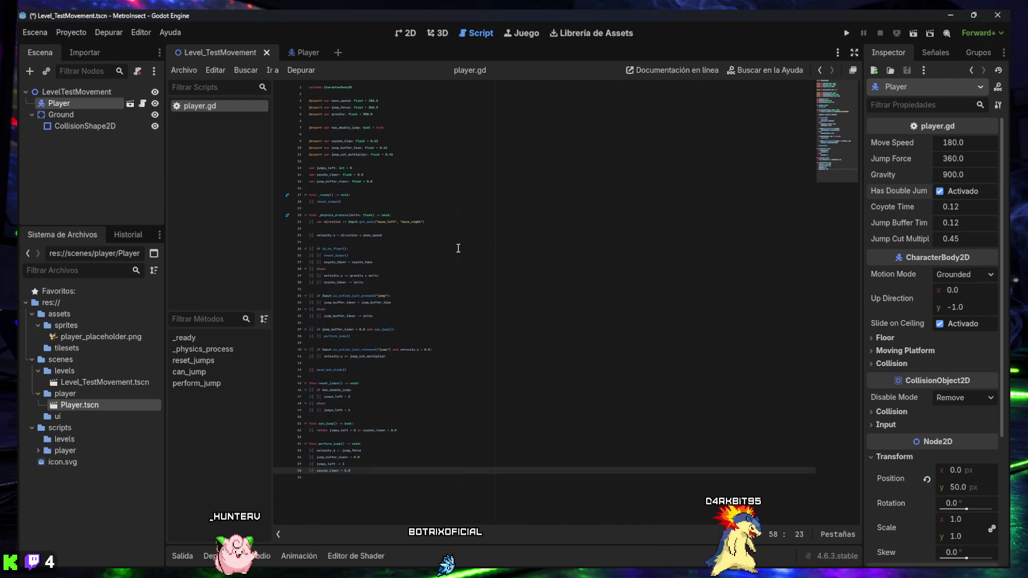
click(417, 160)
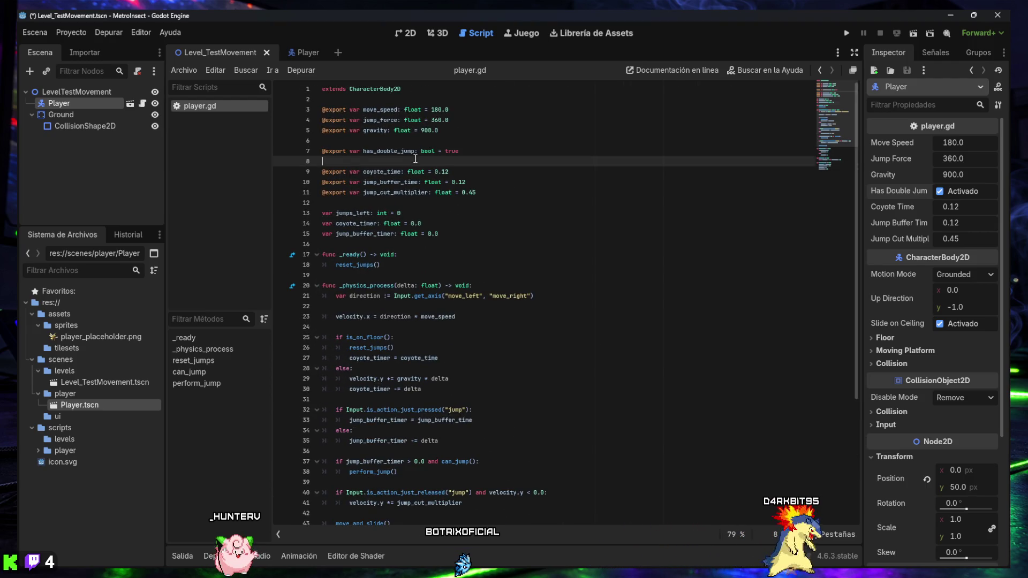
key(ctrl+a)
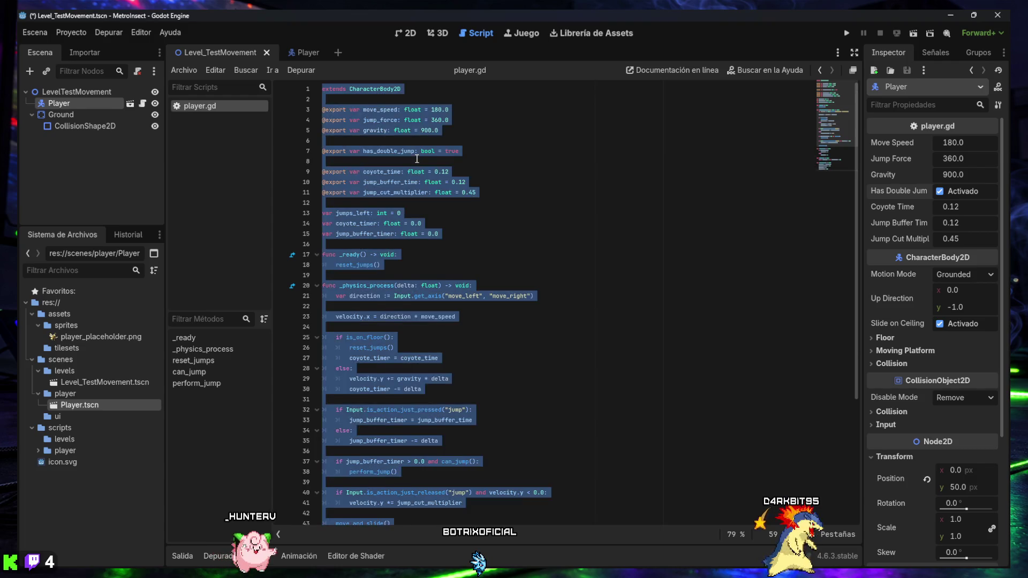
key(ctrl+v)
Set the script editor zoom to 75%
click(737, 532)
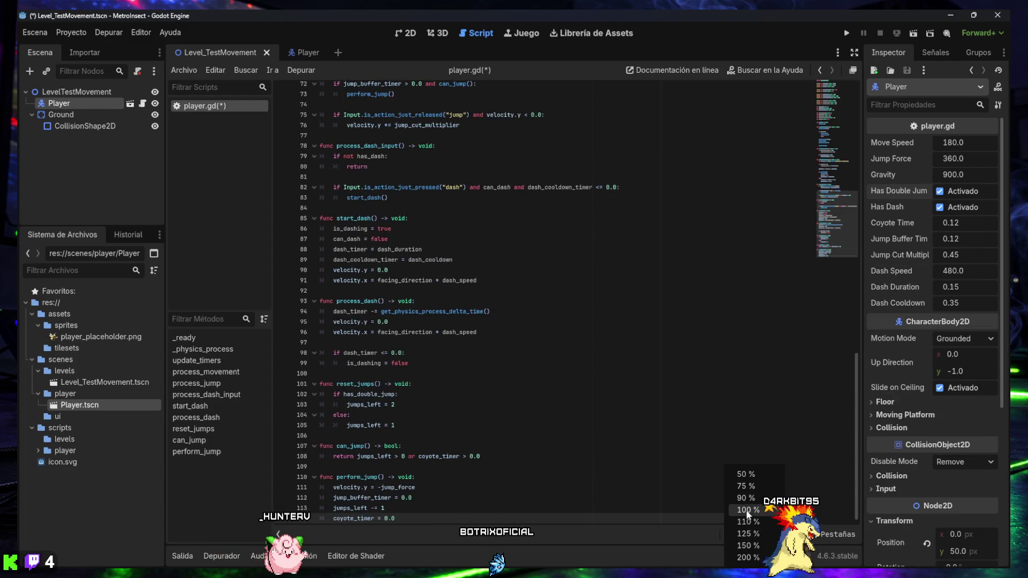
click(749, 490)
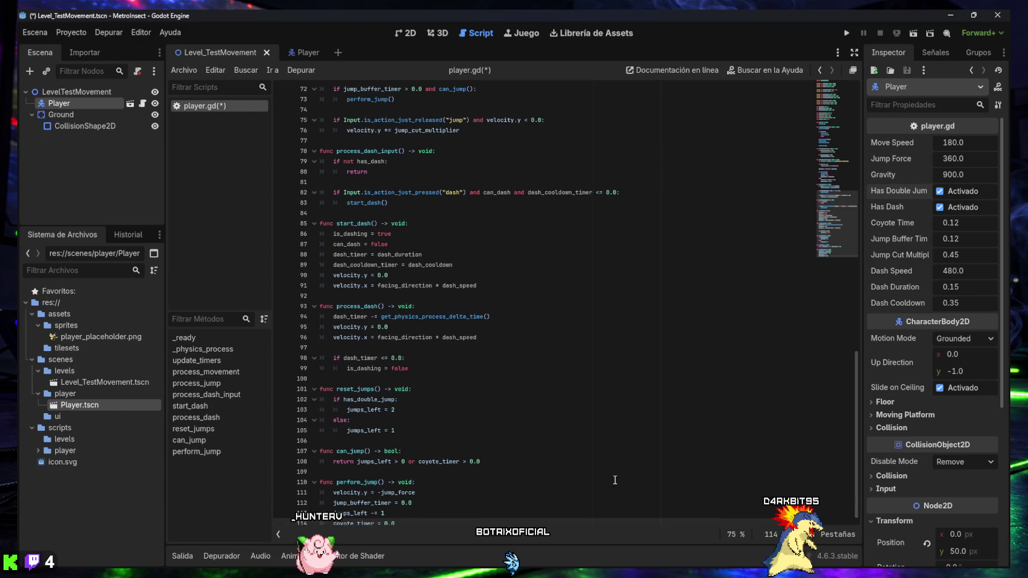
scroll(530, 492, down, 1)
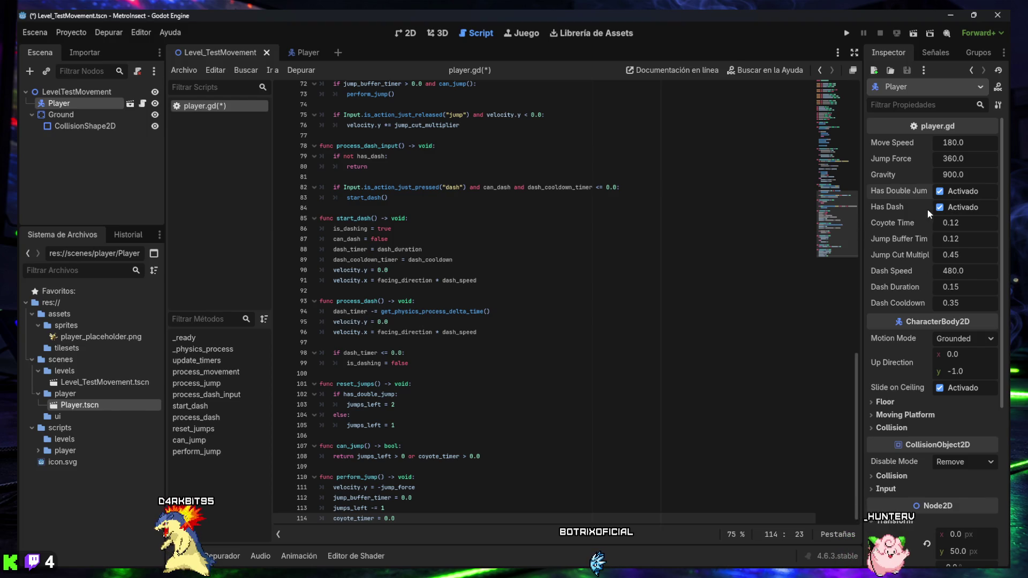
Run the level scene and test walking right, left and jumping
click(917, 30)
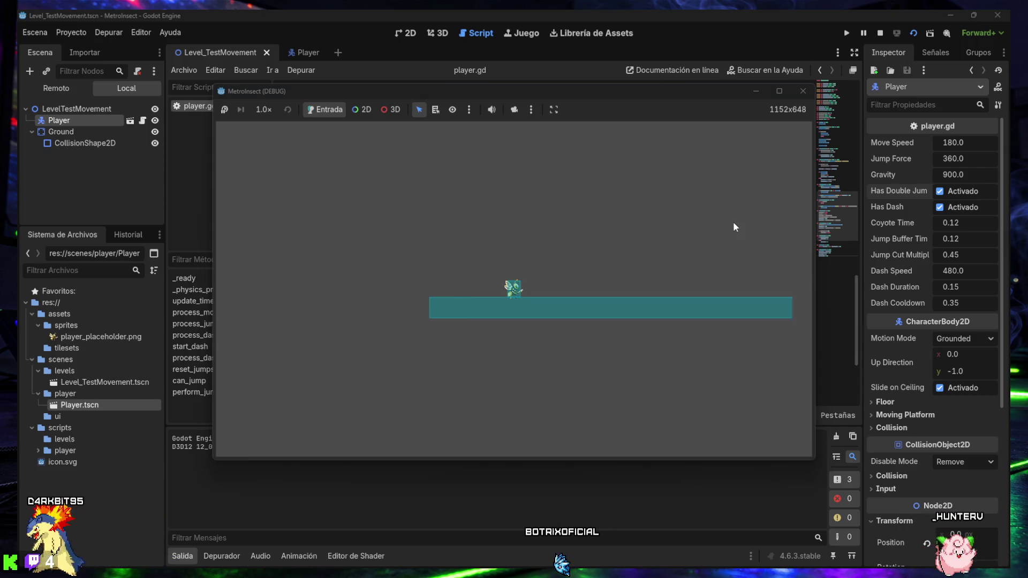
key(Right)
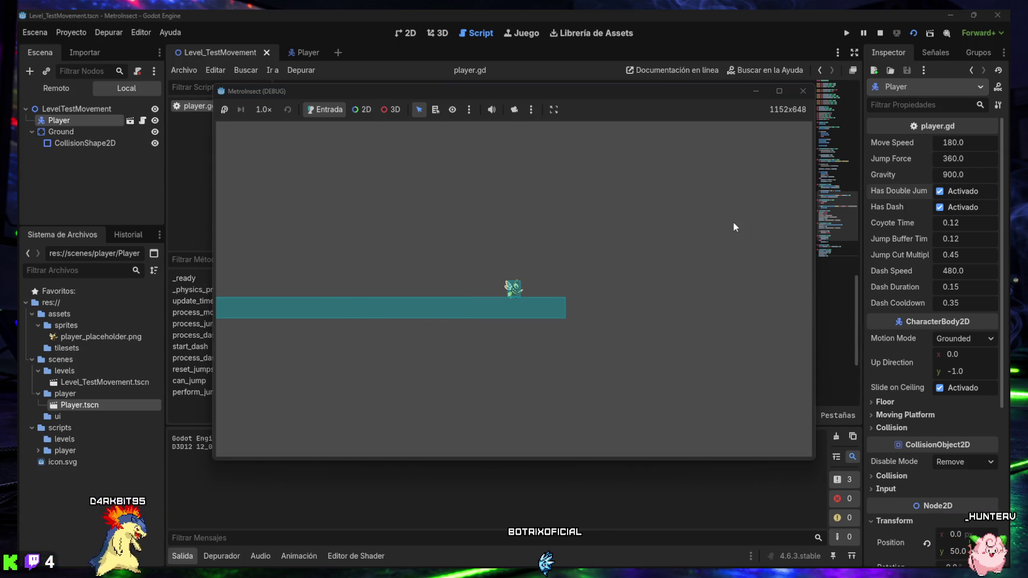
key(Left)
key(Left)
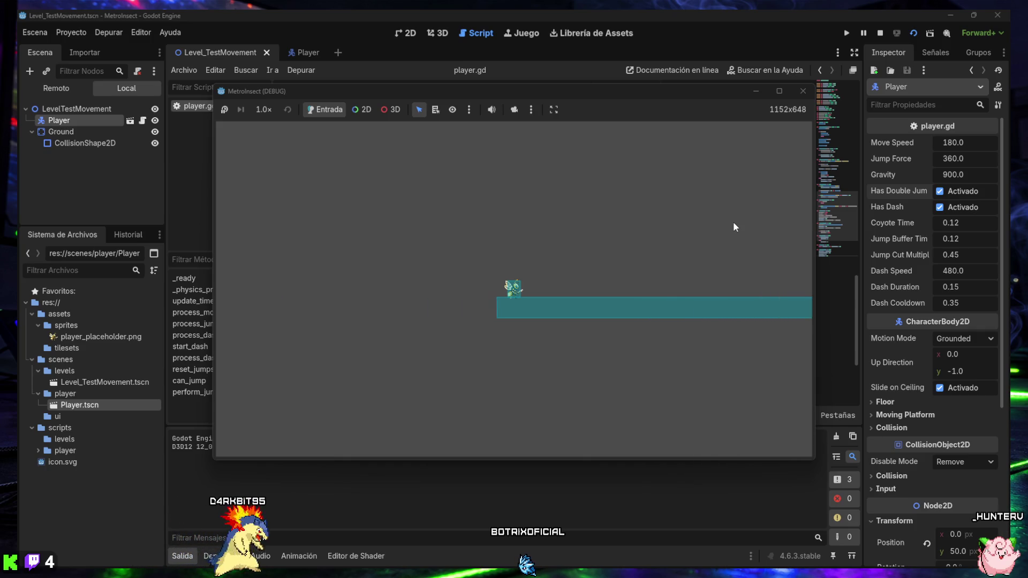
key(space)
key(Right)
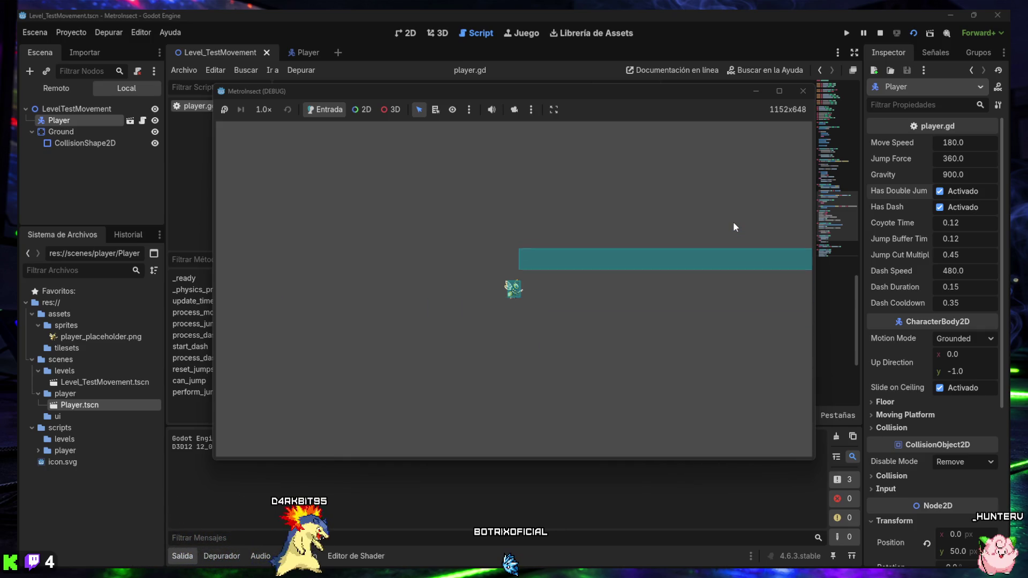
Restart the game, retest walking and mid-air jumps, then close the game window
click(913, 33)
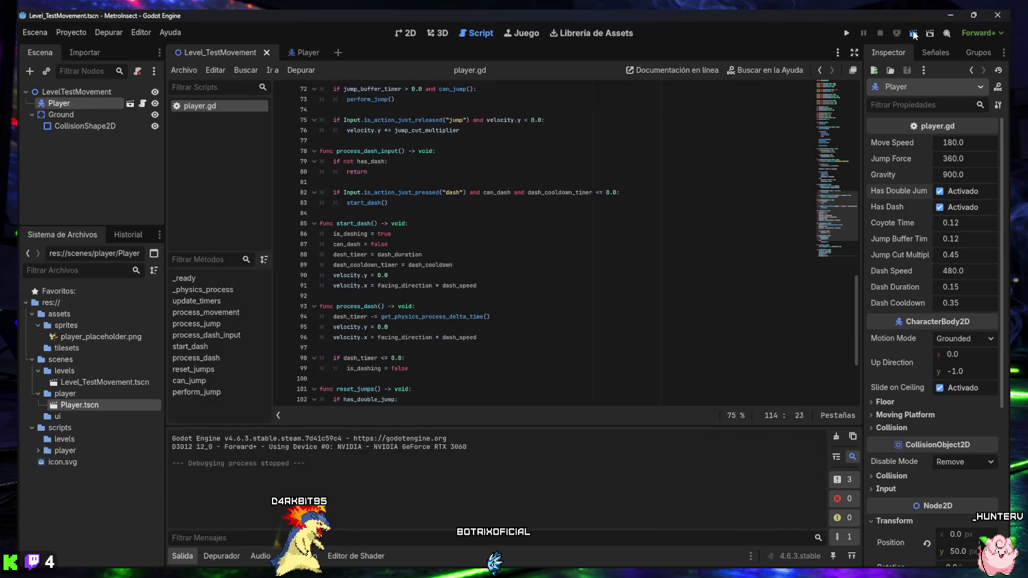
key(Right)
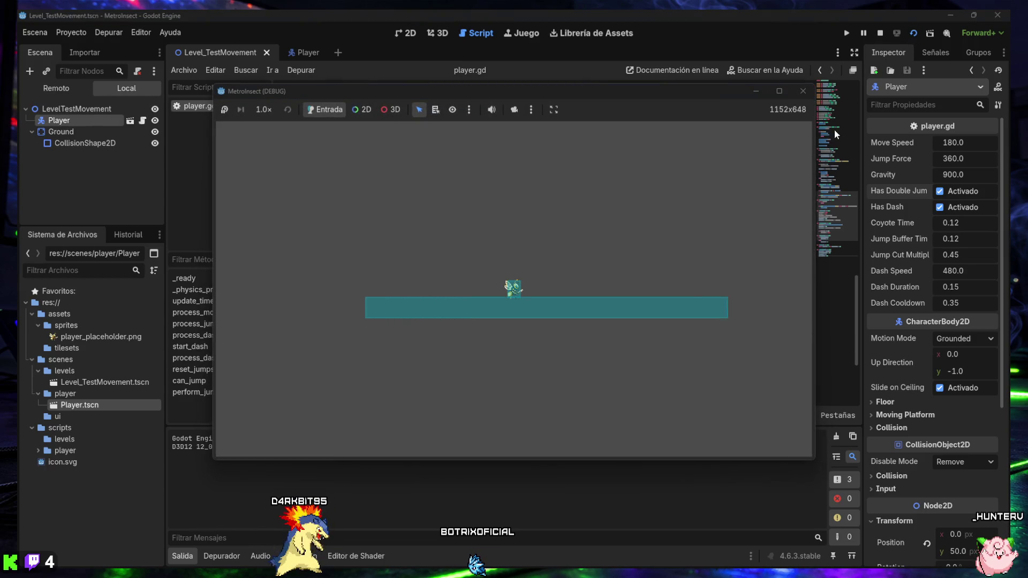
key(space)
key(space)
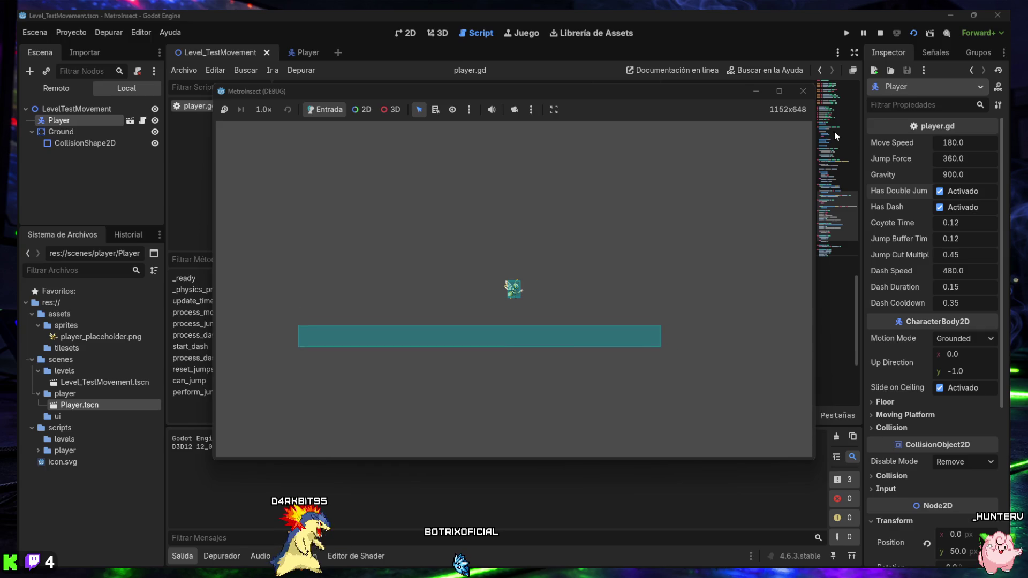
key(Right)
key(space)
key(Right)
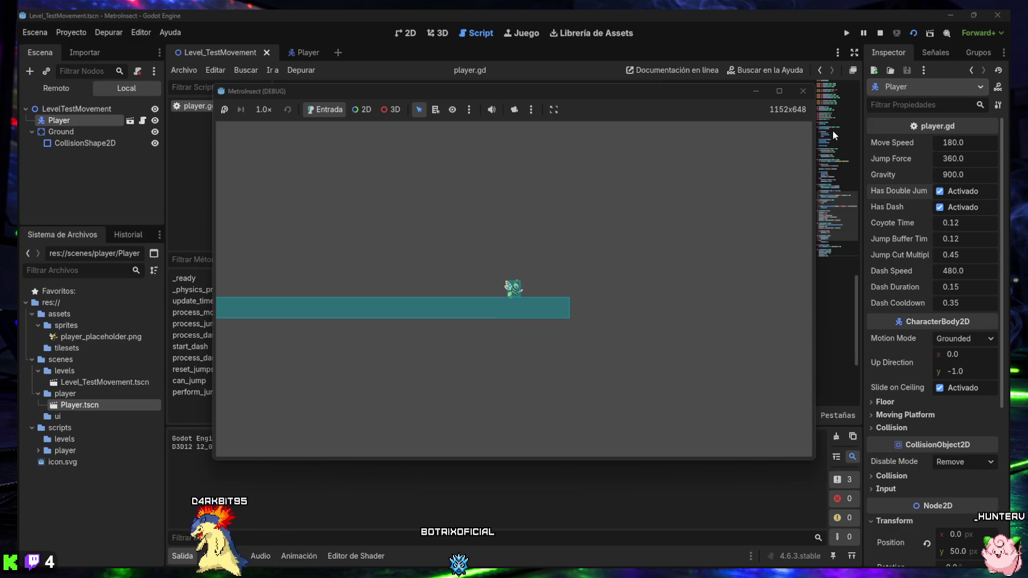
key(Left)
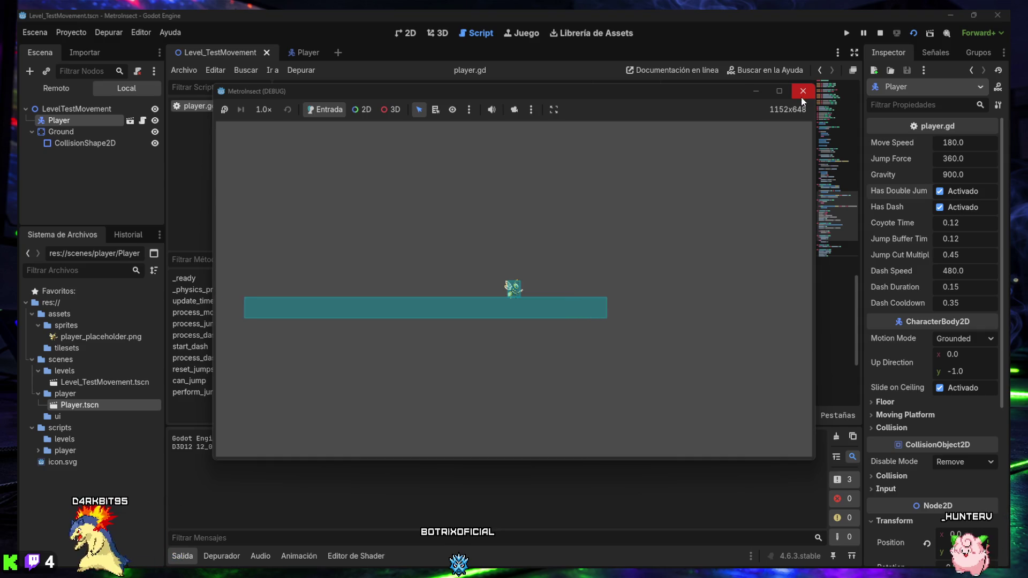
key(Left)
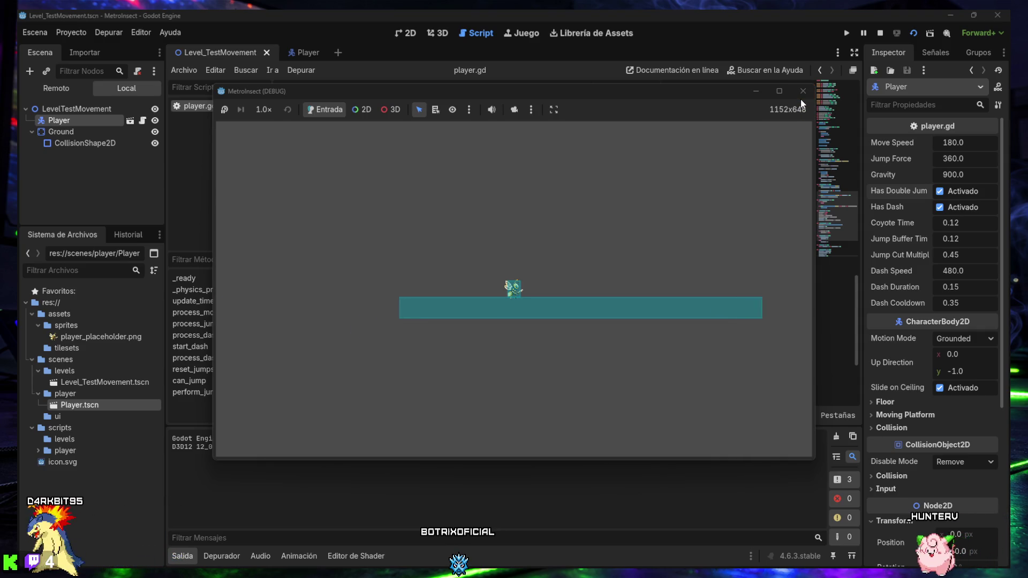
key(space)
key(Left)
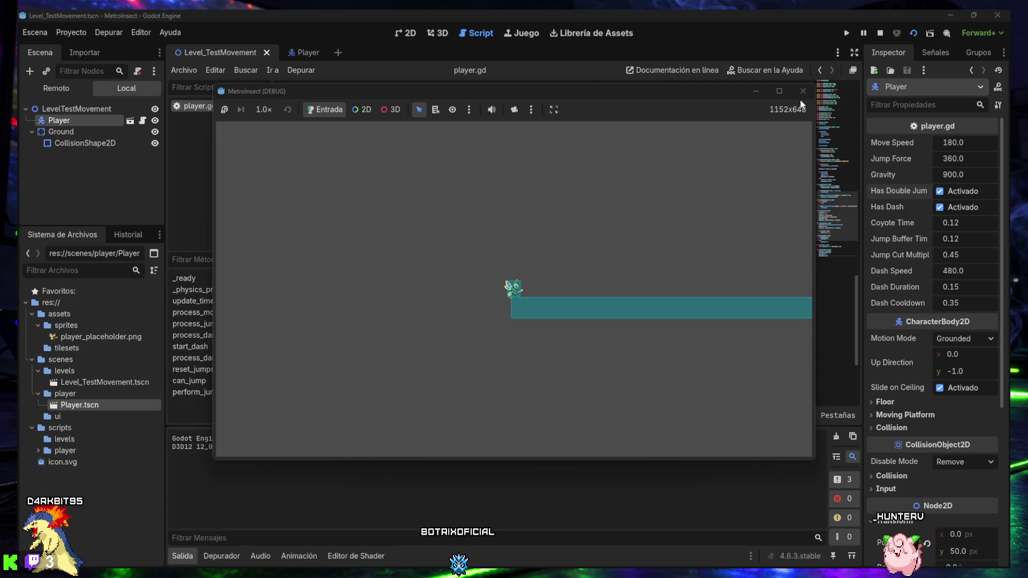
click(802, 91)
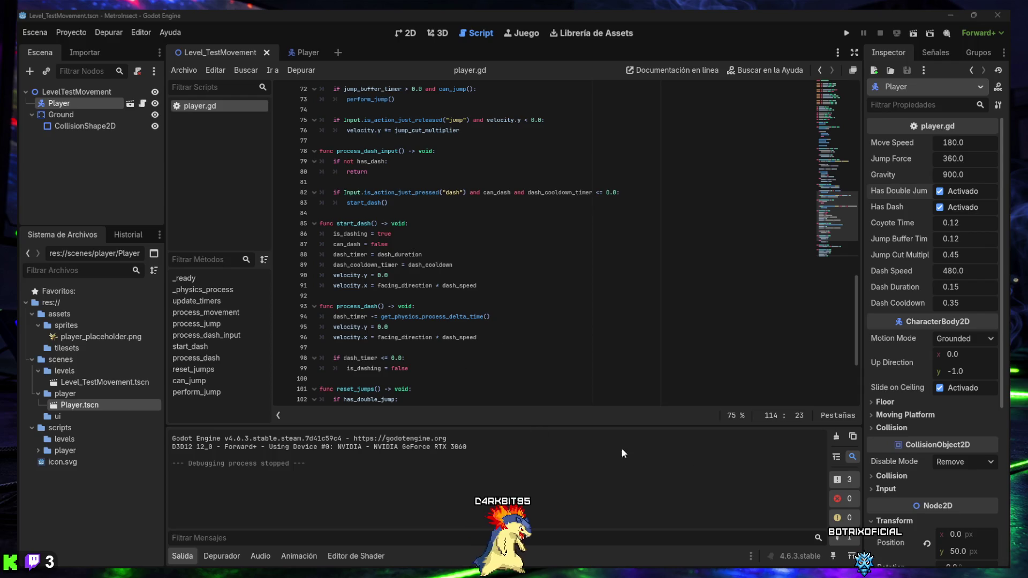
Collapse the output panel and open the find bar in player.gd
click(182, 556)
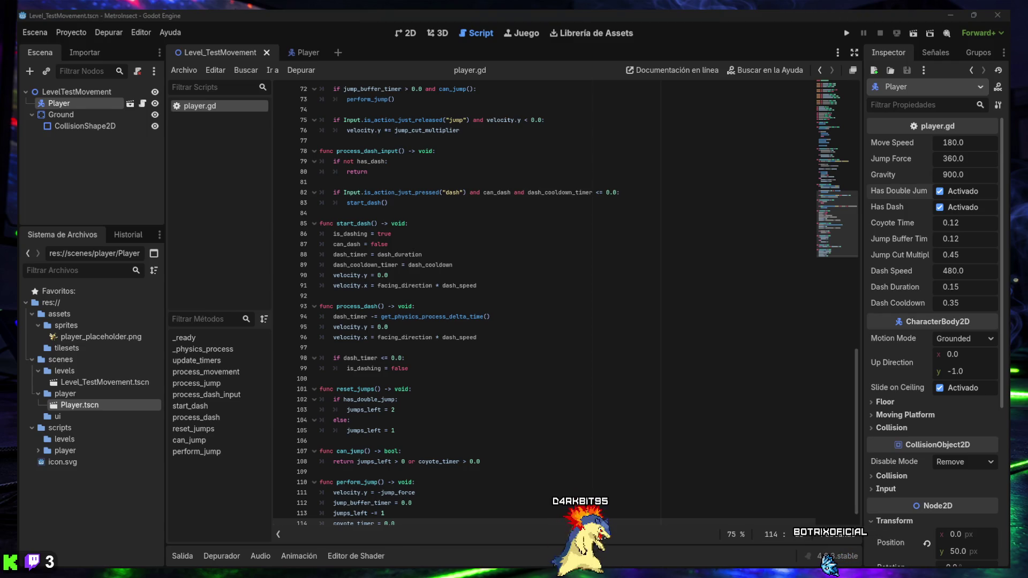
key(ctrl+f)
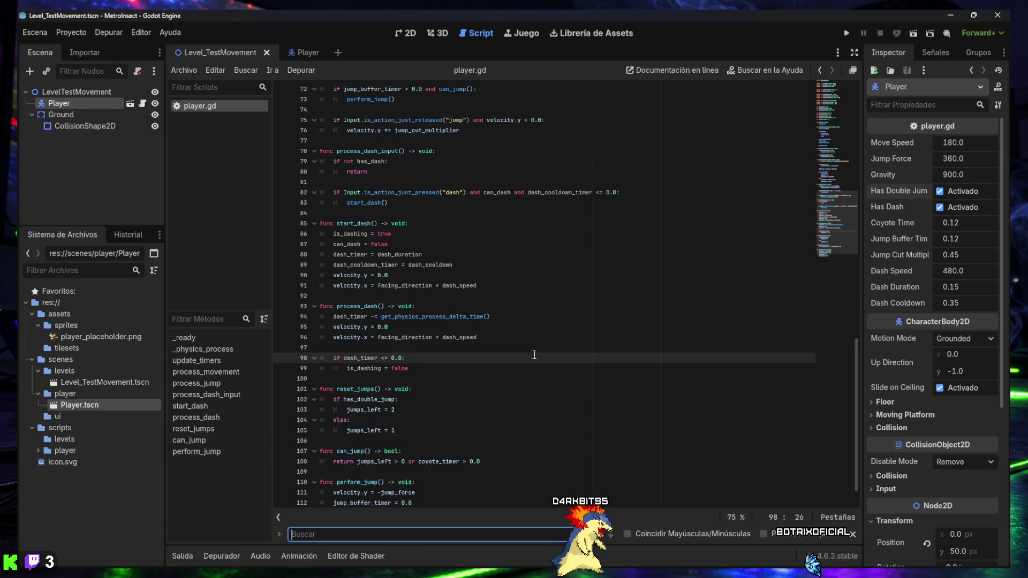
Search player.gd for 'if direction != 0:' to locate process_movement
key(Return)
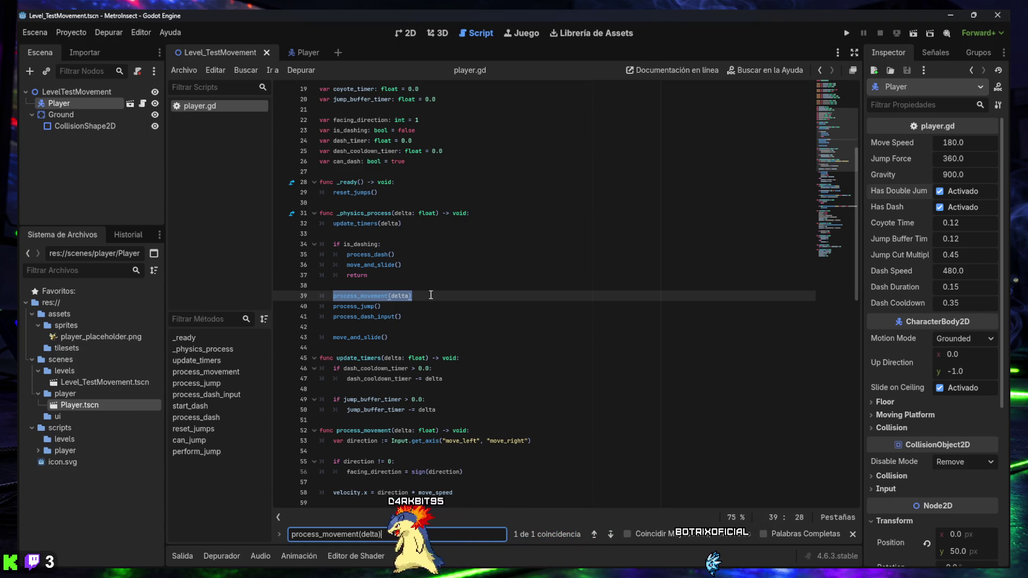
click(297, 50)
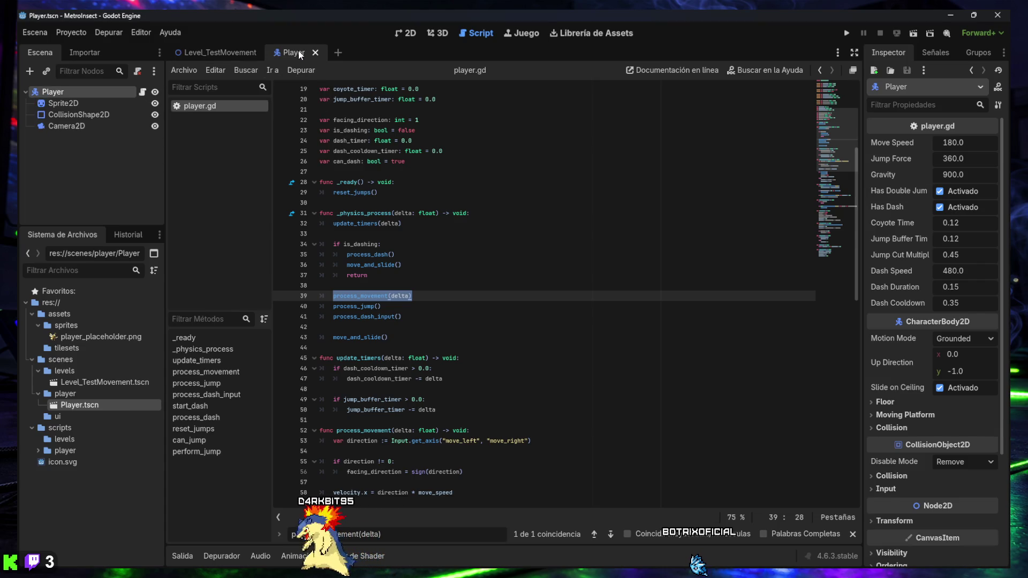
click(234, 53)
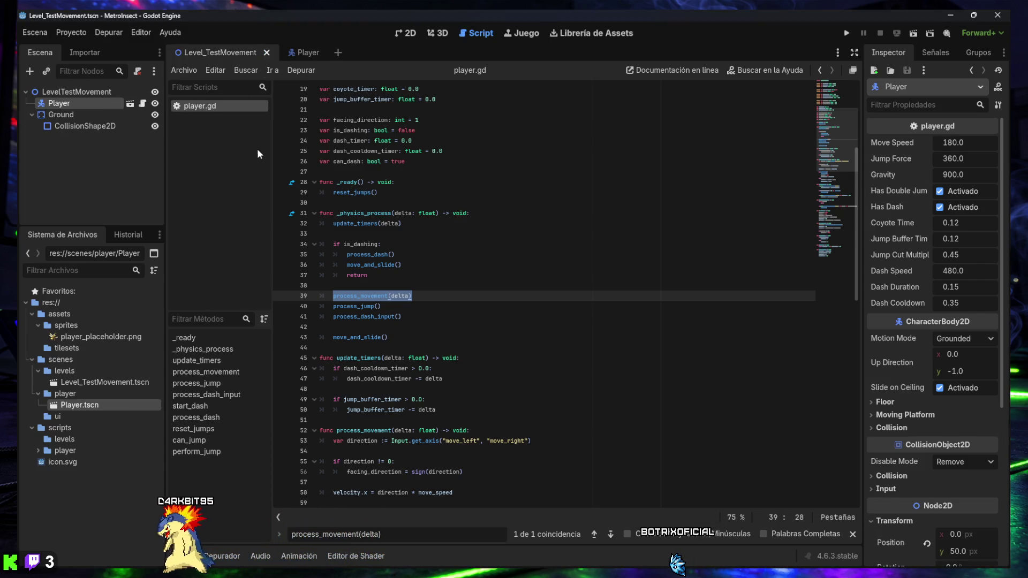
scroll(524, 493, down, 3)
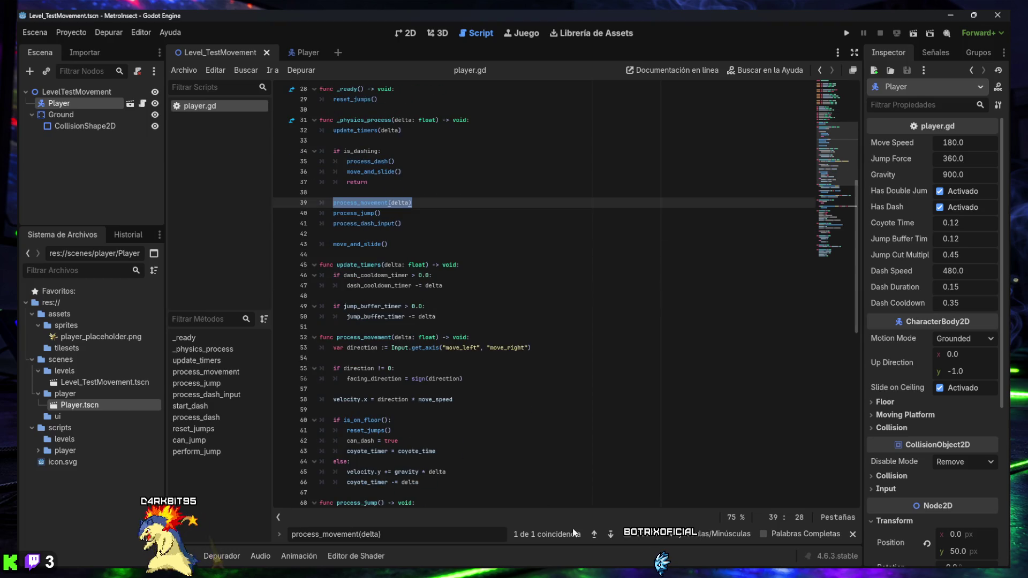
click(610, 534)
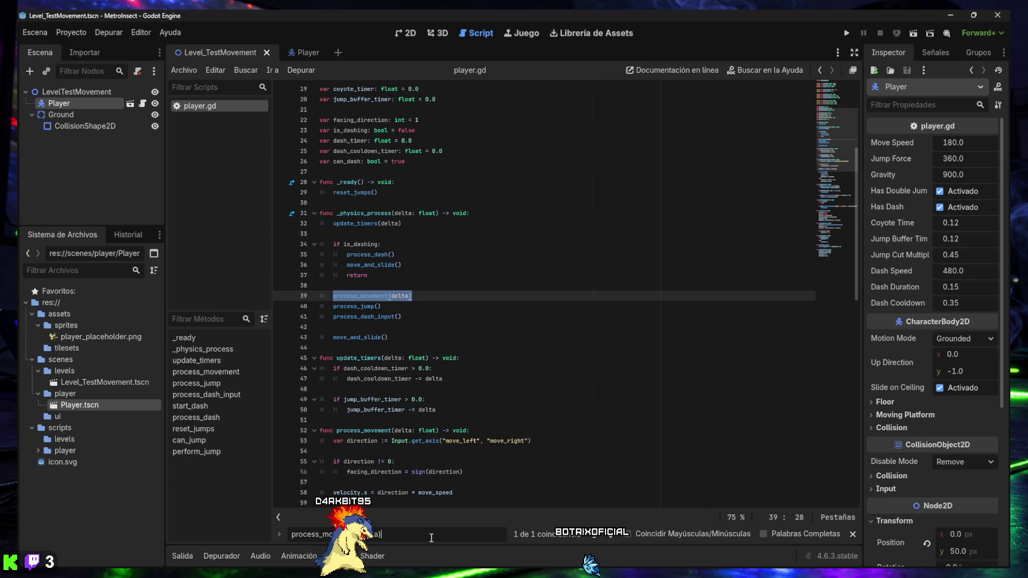
triple_click(303, 534)
text(if direction != 0:)
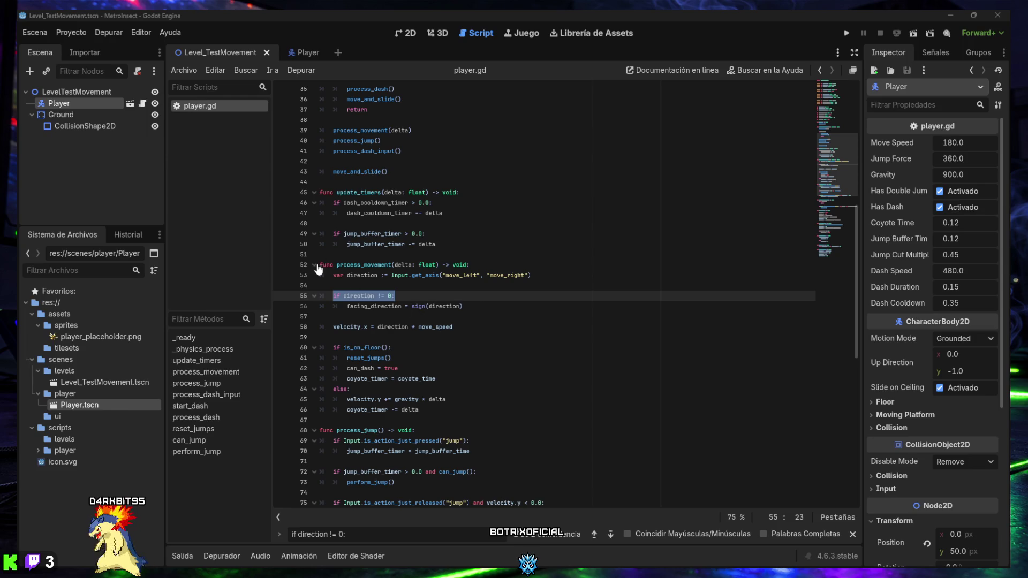
Replace process_movement with code flipping $Sprite2D by facing_direction, save, and run the game
mouse_move(319, 265)
mouse_down()
mouse_move(375, 279)
mouse_move(424, 315)
mouse_move(444, 408)
mouse_up()
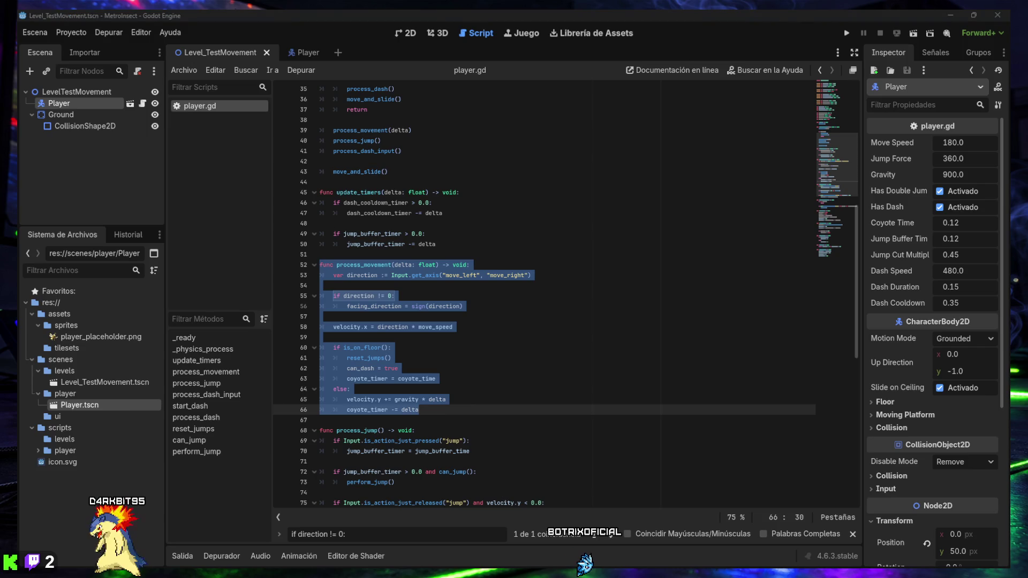
right_click(364, 271)
click(387, 347)
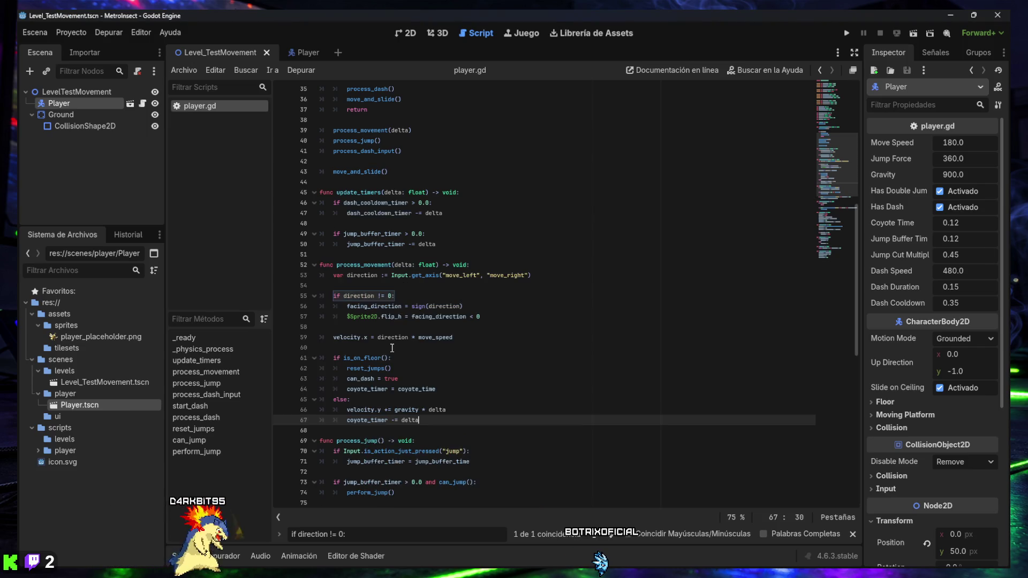
key(ctrl+s)
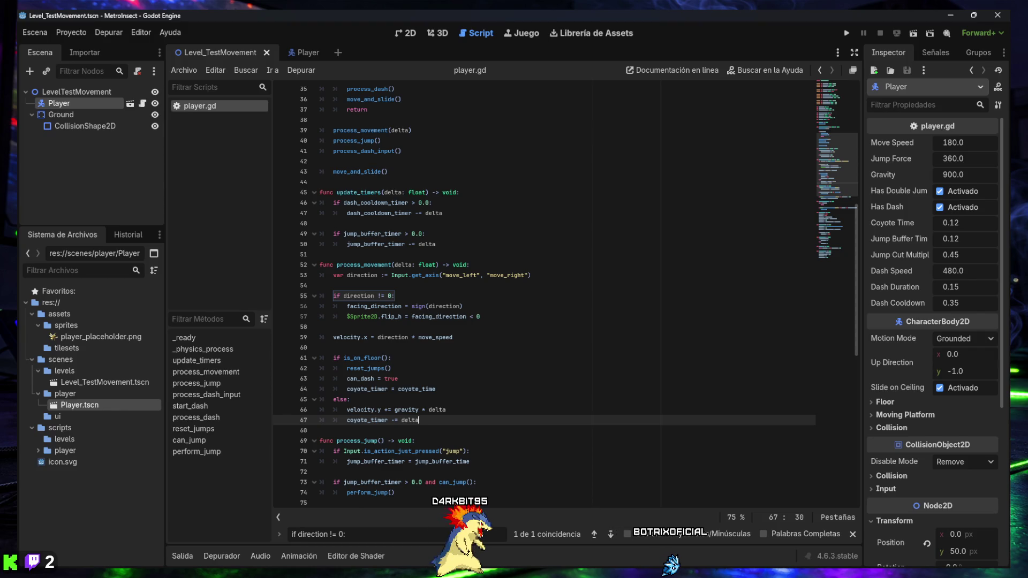
click(555, 364)
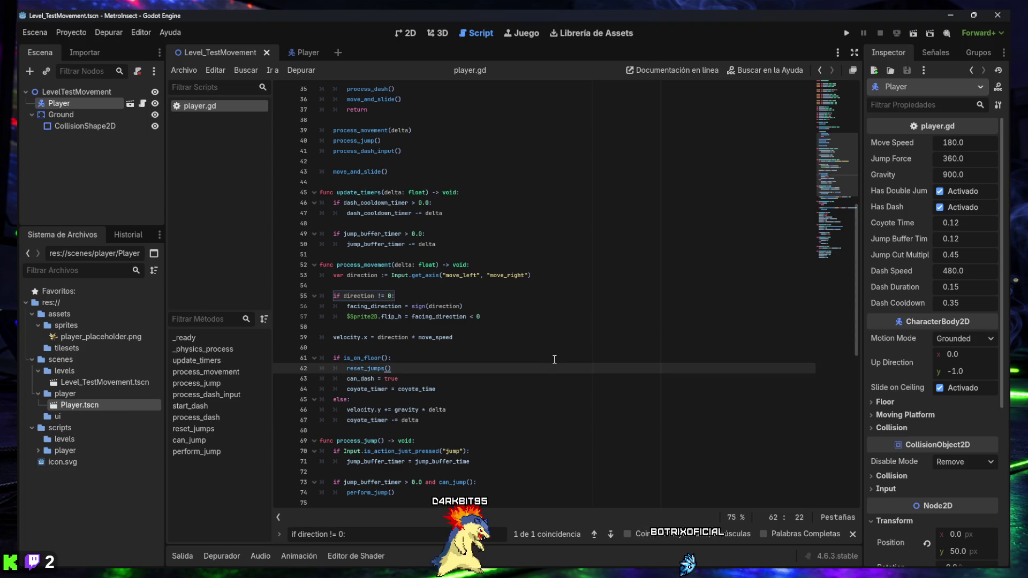
key(F5)
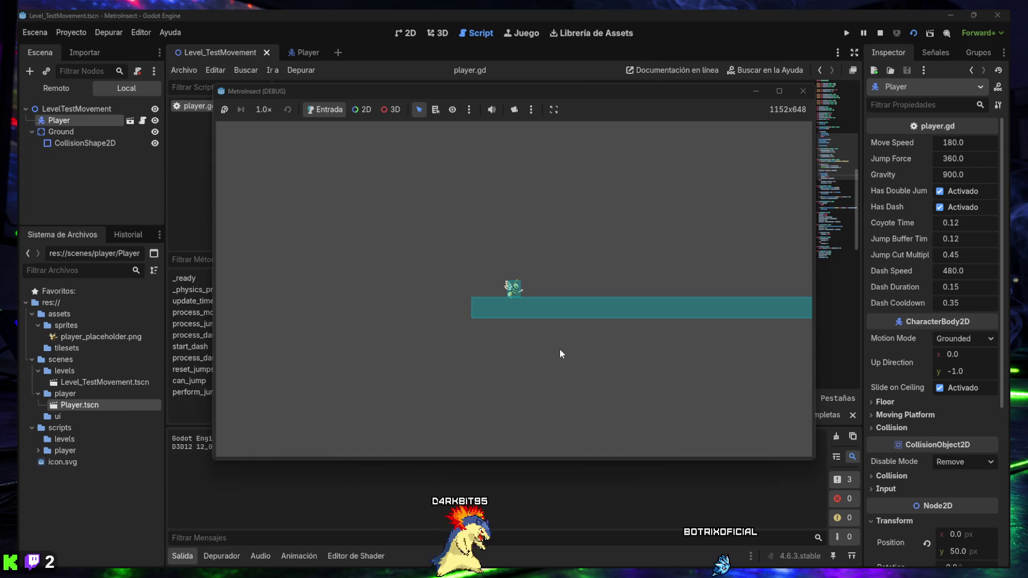
Move the player left and right and jump to confirm the sprite flips, then close the game
key(Right)
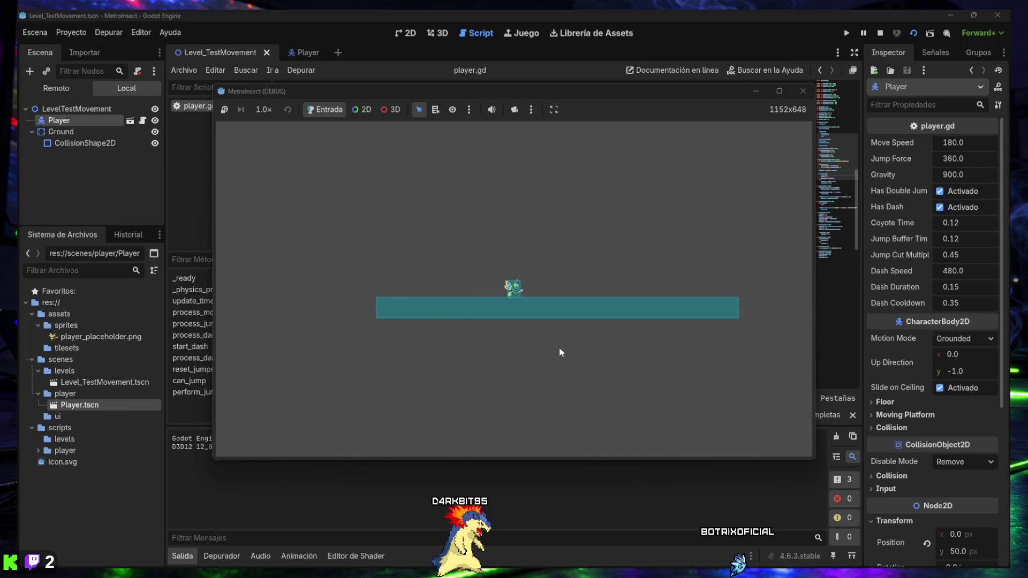
key(Left)
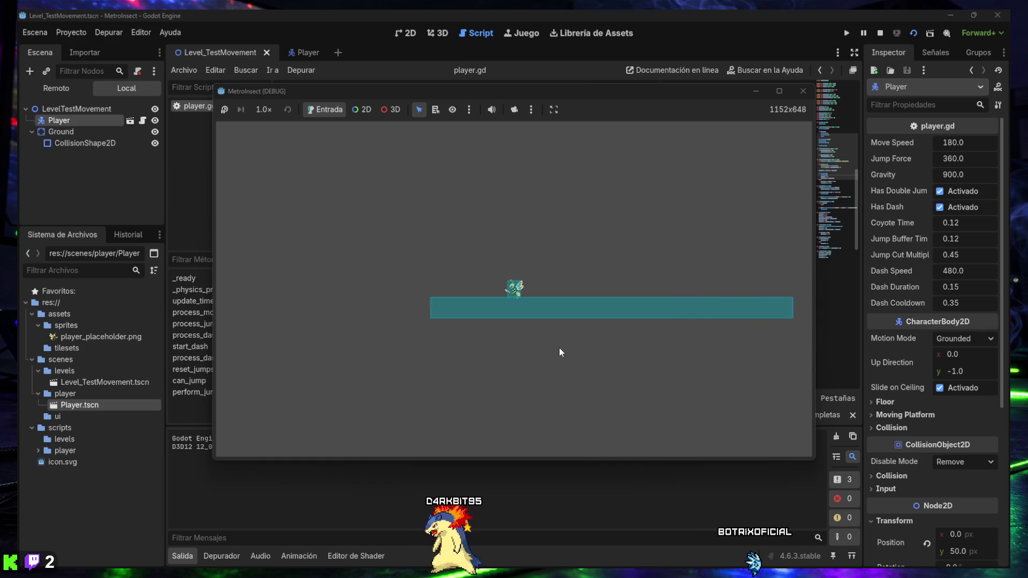
key(Right)
key(Right)
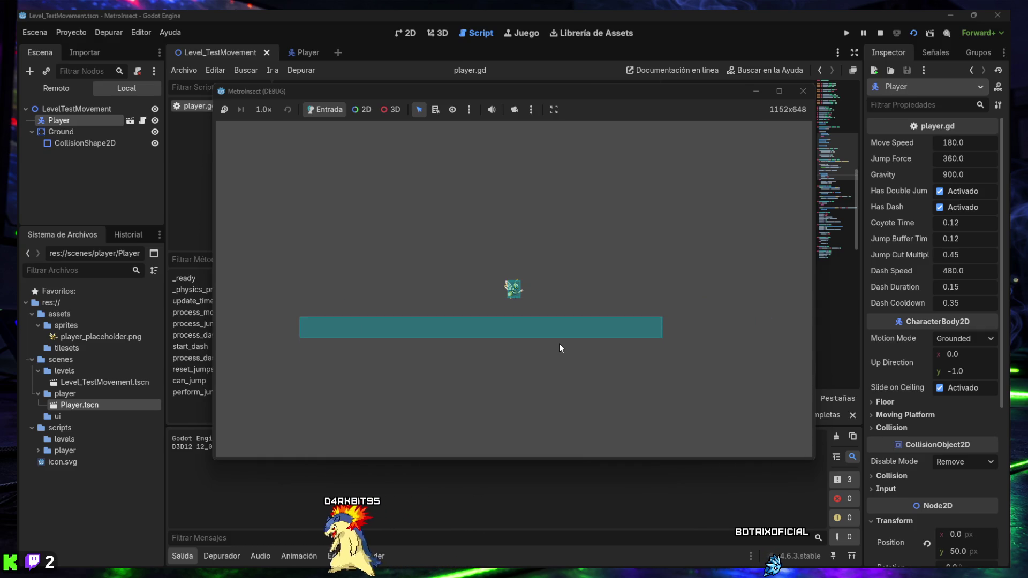
key(space)
key(Left)
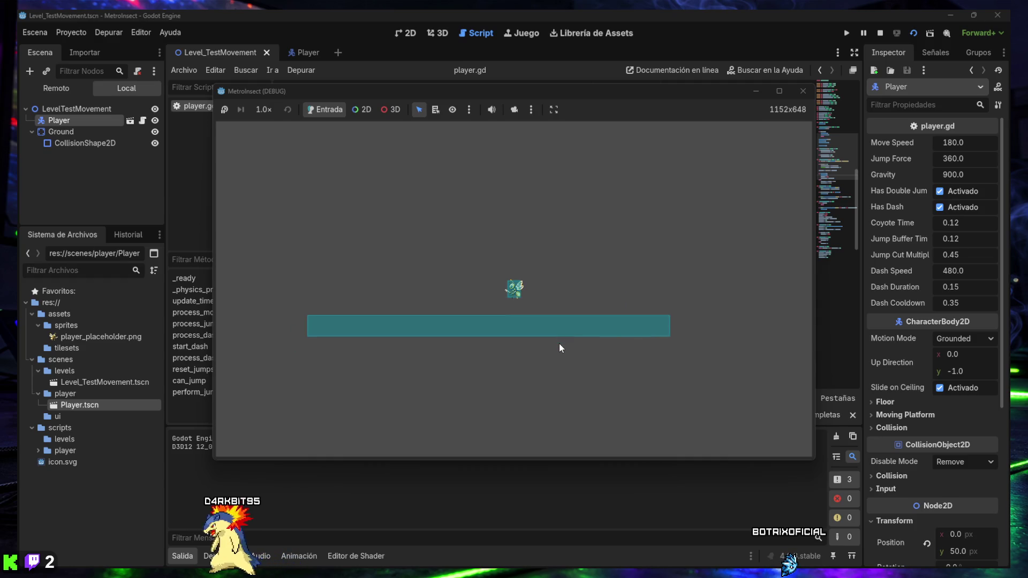
key(Left)
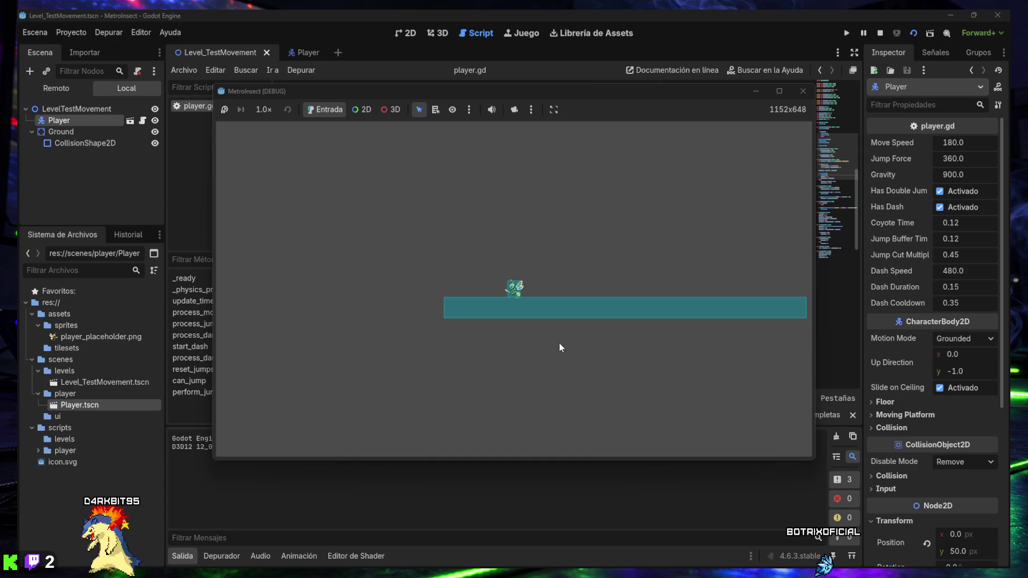
key(Right)
key(Right)
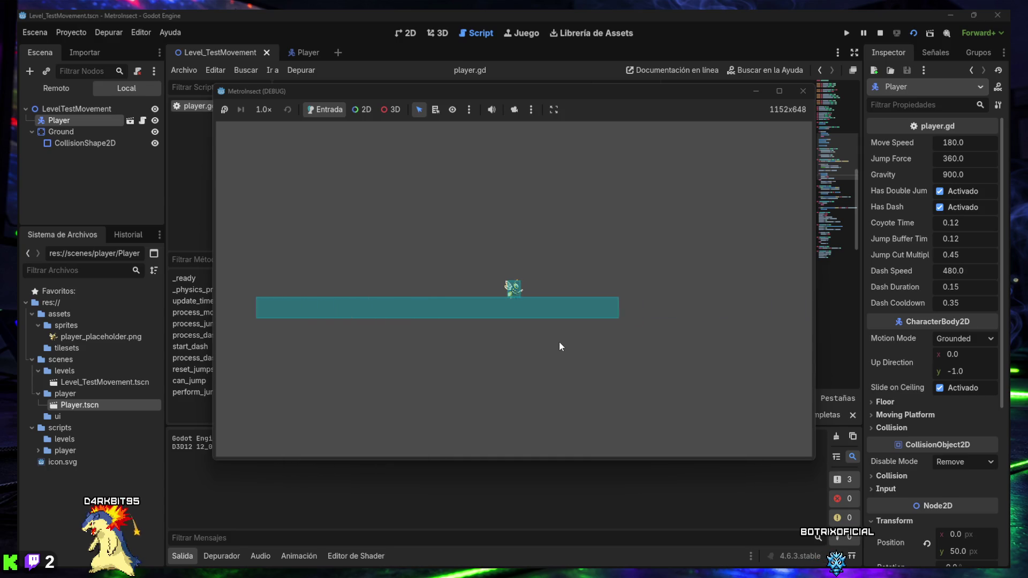
key(space)
key(Left)
click(802, 91)
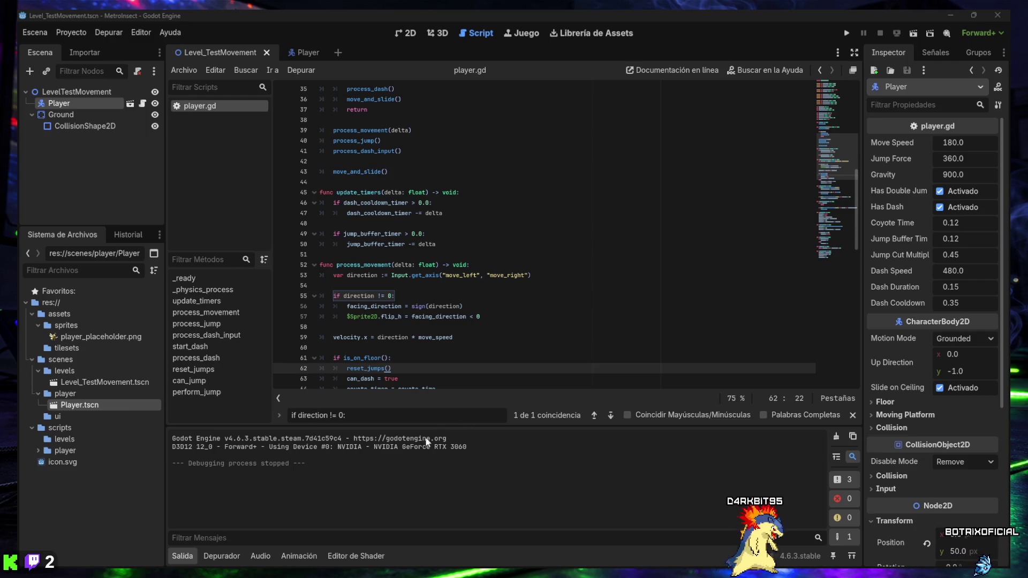
Collapse the Output panel, close the find bar, and open the Project menu
click(186, 558)
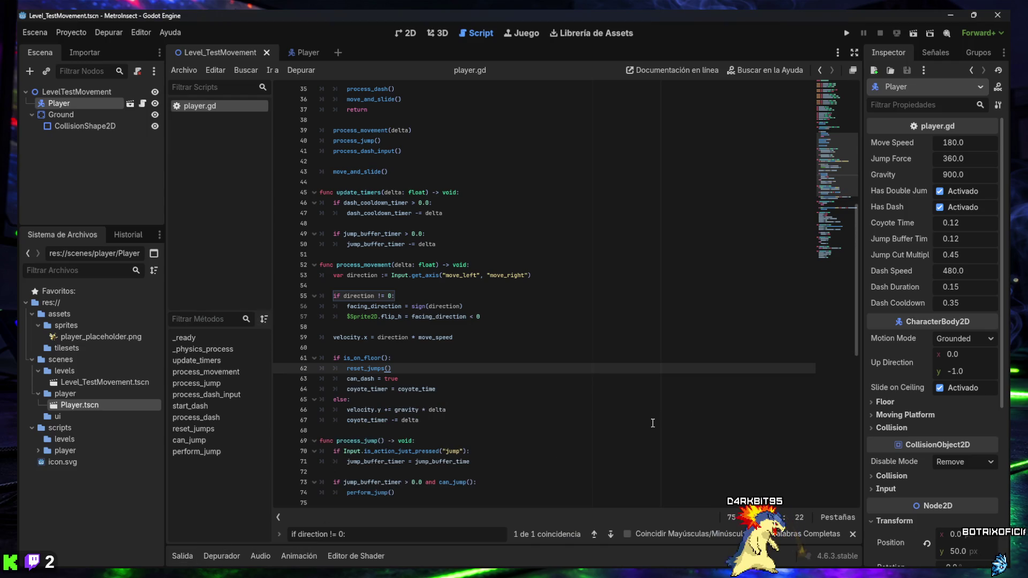
click(854, 534)
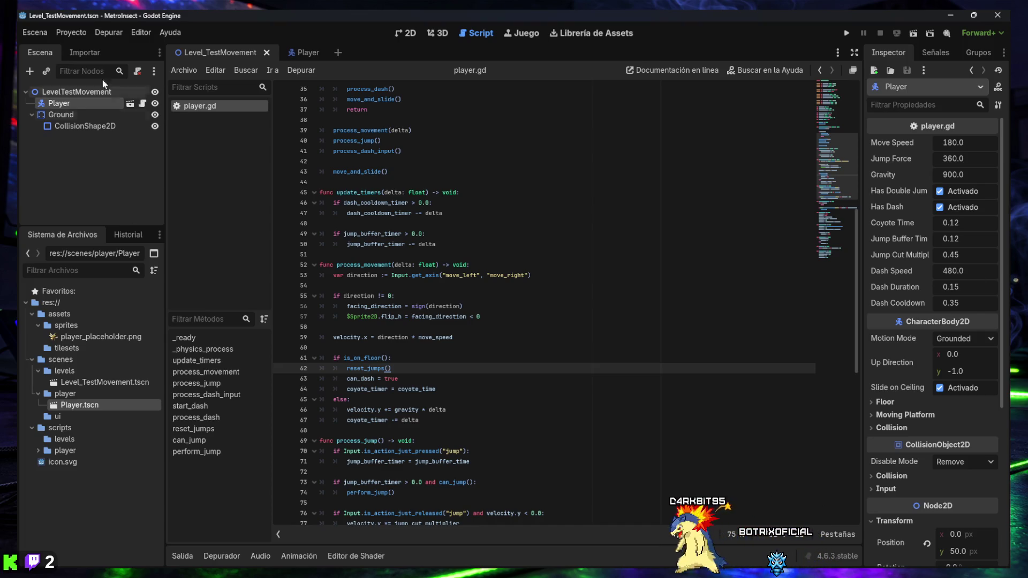
click(71, 33)
Add an 'attack' input action bound to the left mouse button, then close Project Settings
click(88, 51)
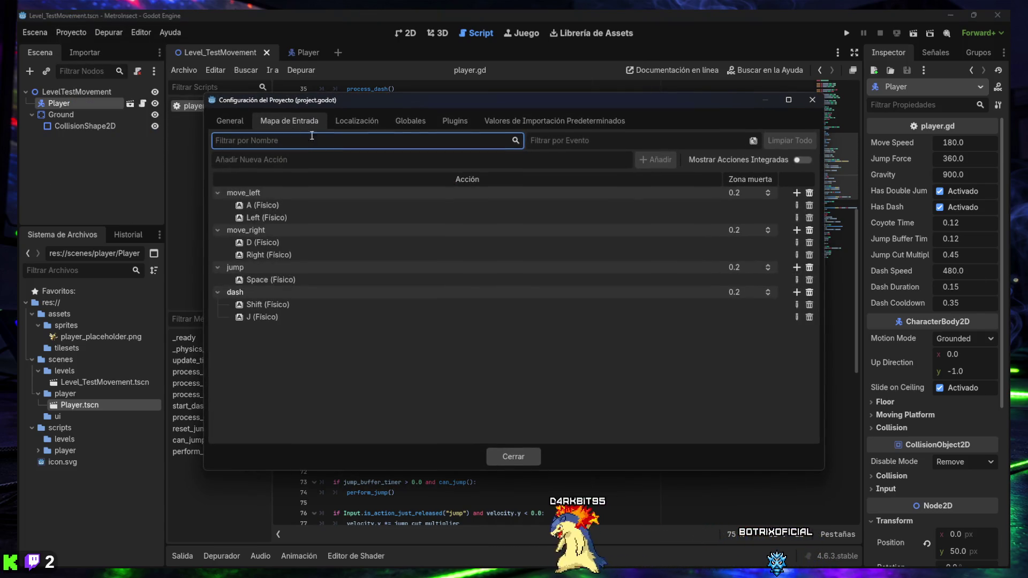
click(280, 160)
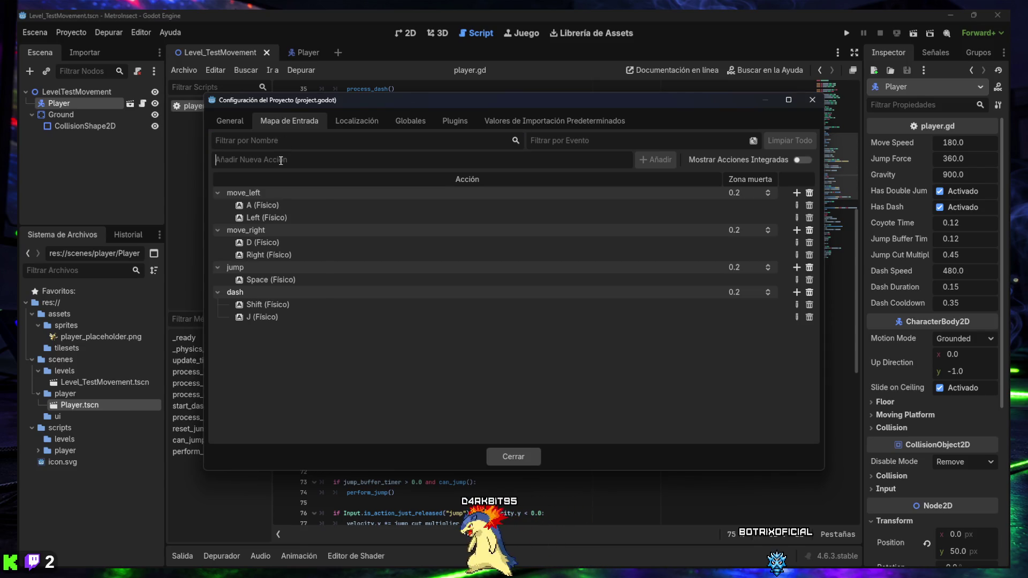
text(attack)
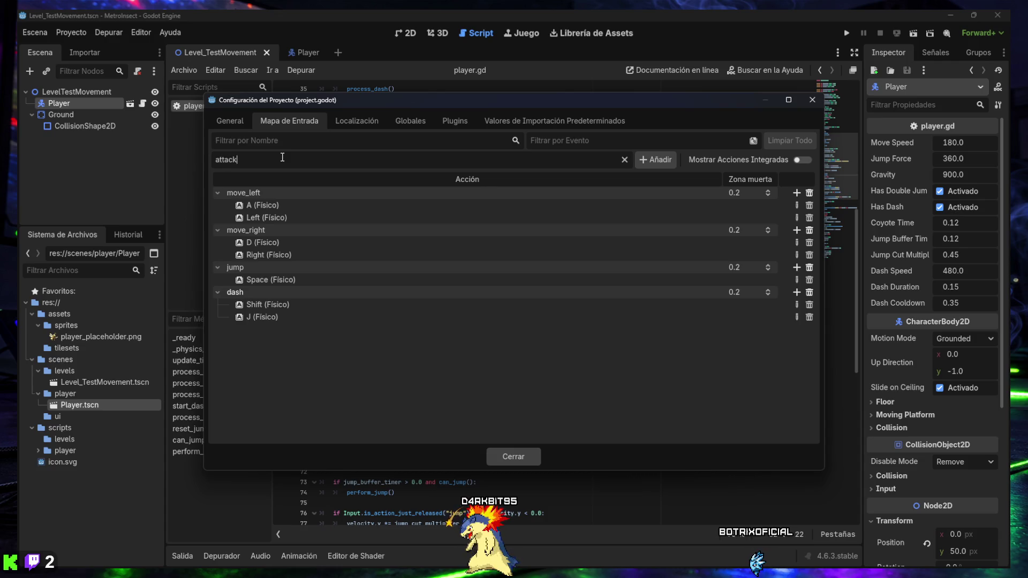
click(661, 159)
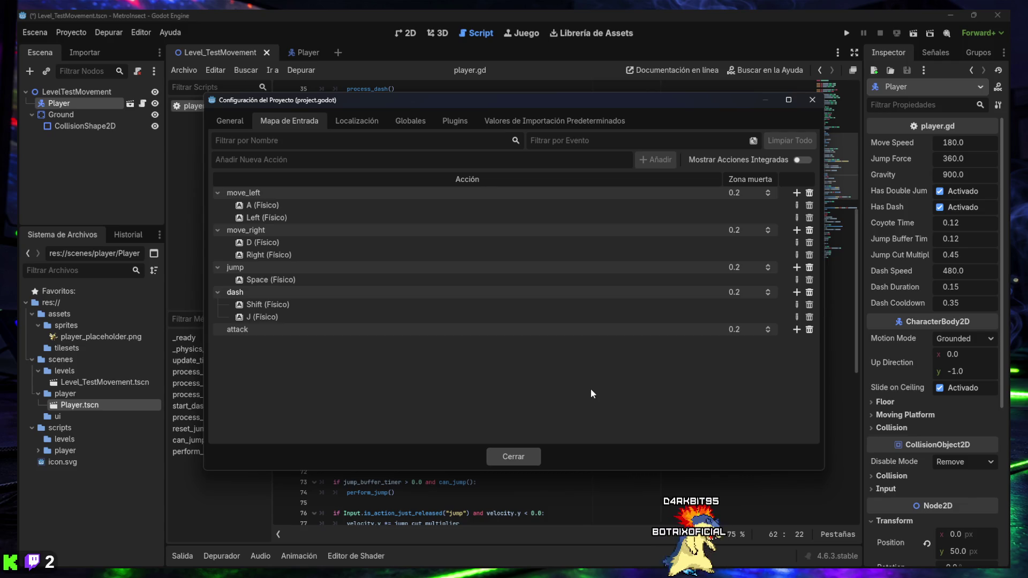
click(797, 330)
click(394, 220)
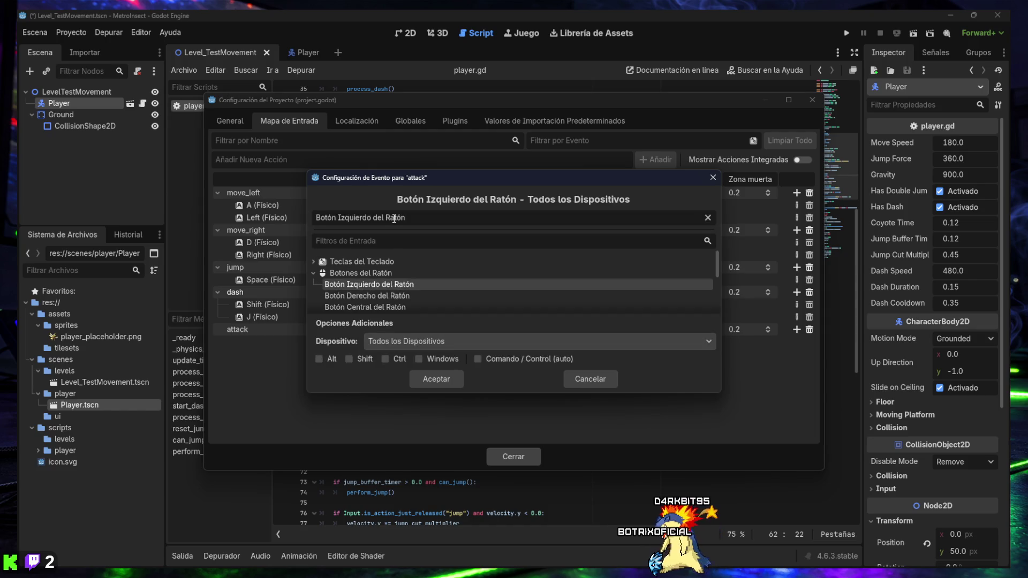
click(436, 381)
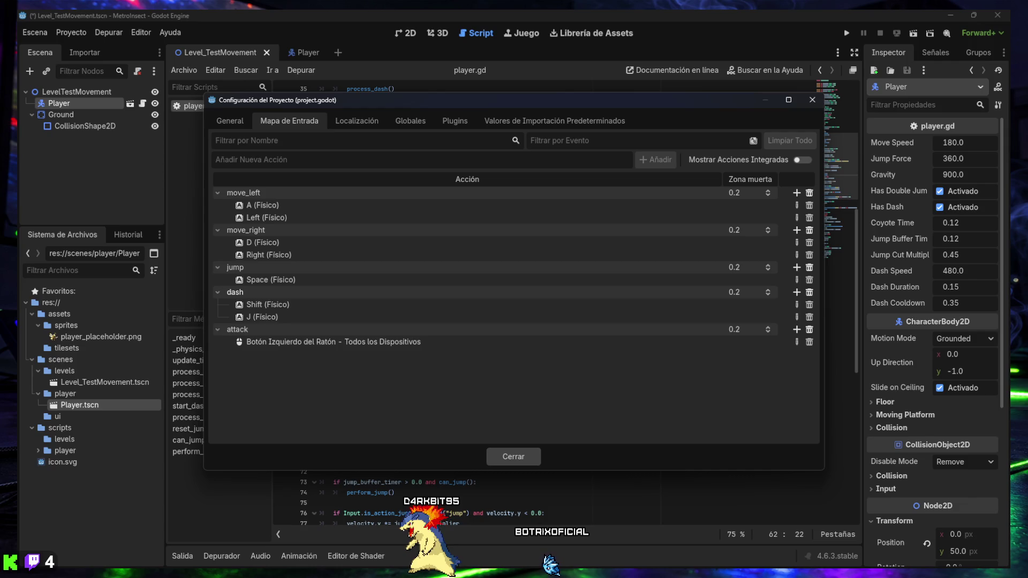
click(509, 458)
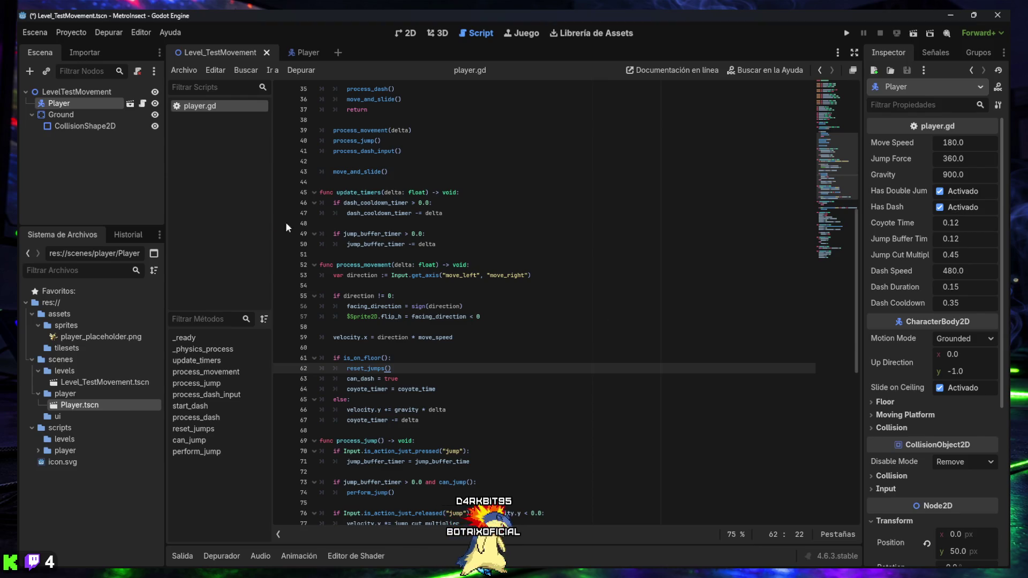
Open Player.tscn in the 2D view and begin adding a child node to Player
mouse_move(314, 55)
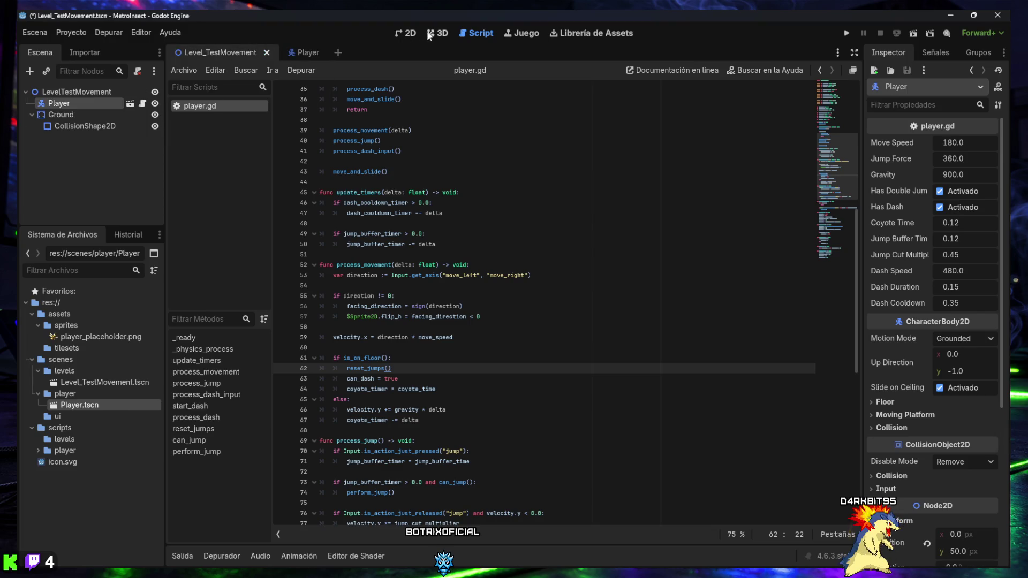
click(407, 34)
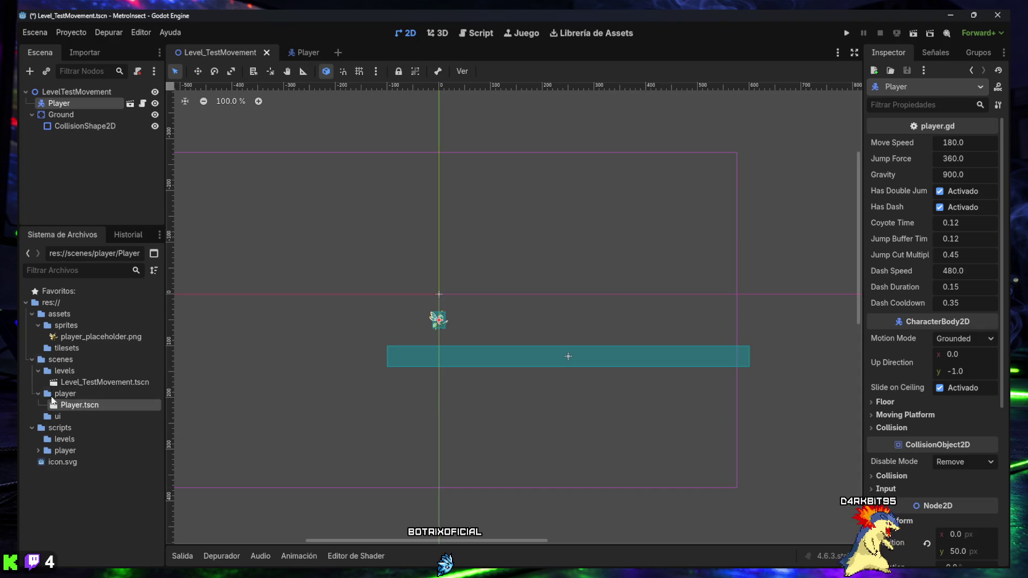
double_click(70, 406)
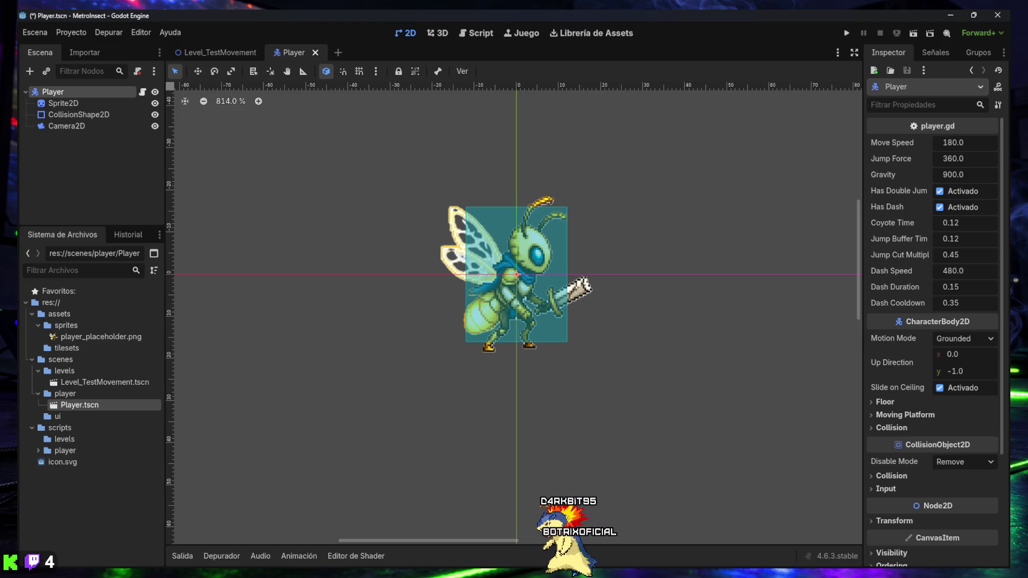
key(ctrl+a)
Add an Area2D under Player and rename it AttackArea
text(area)
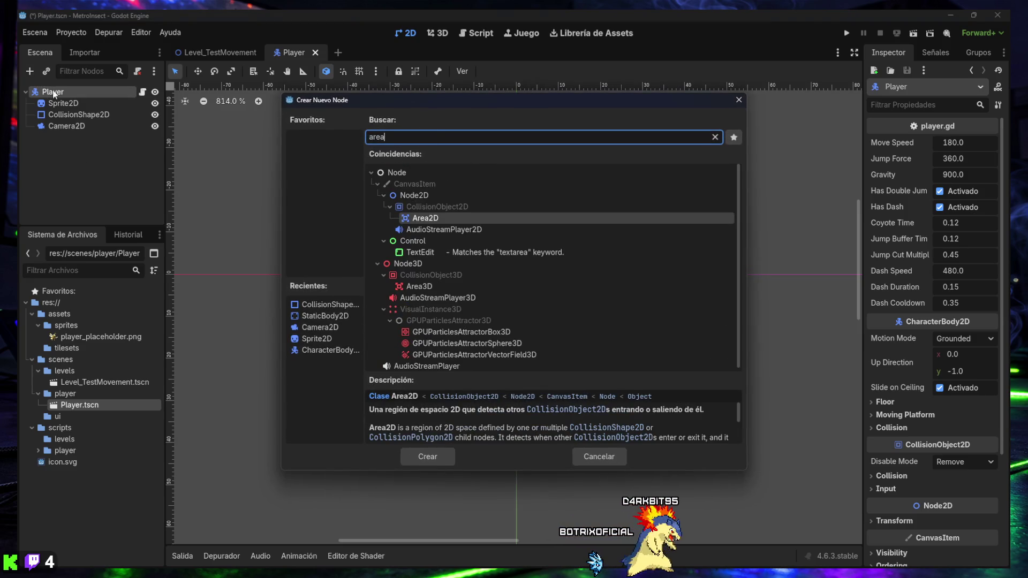
double_click(410, 217)
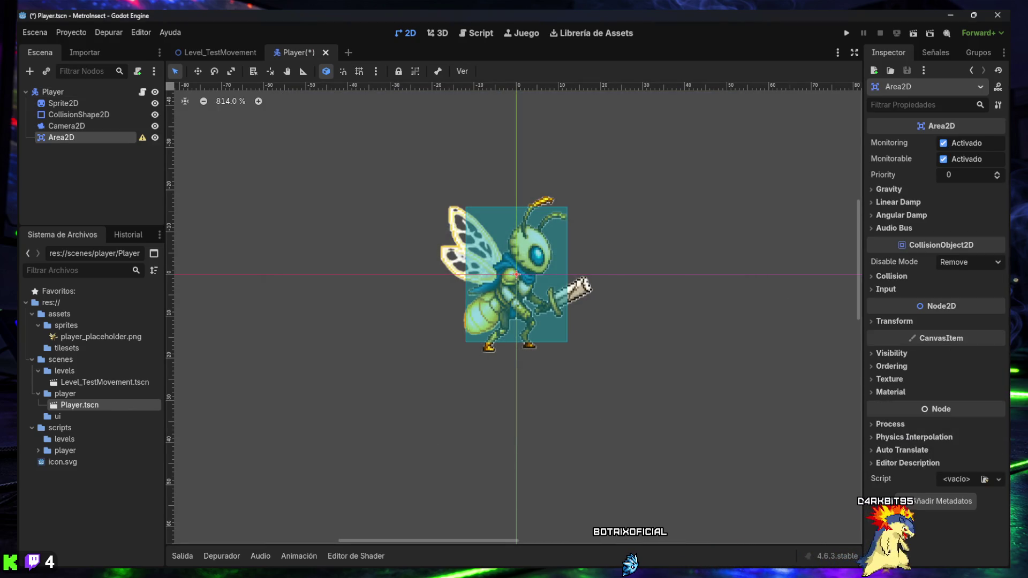
key(F2)
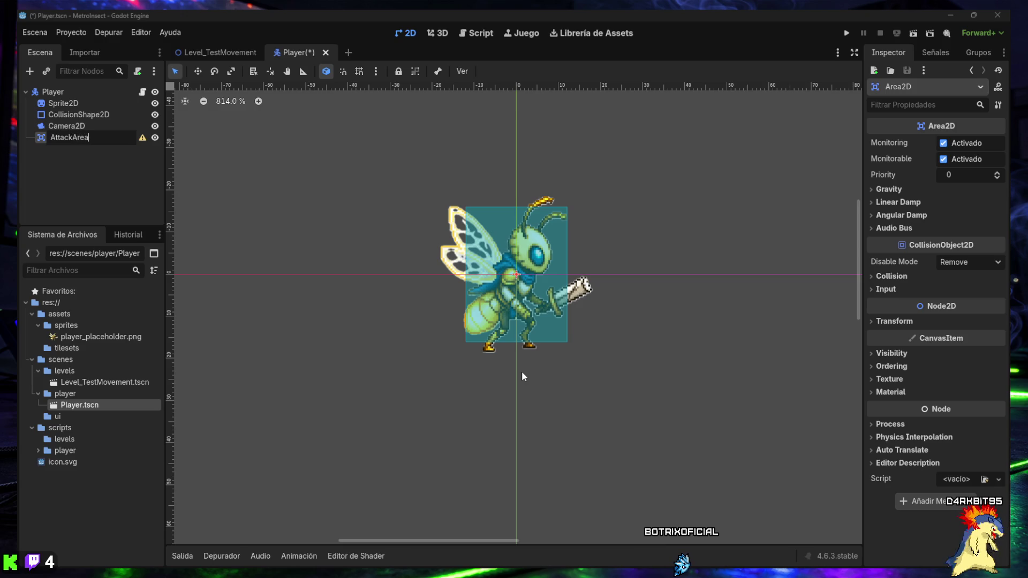
key(Return)
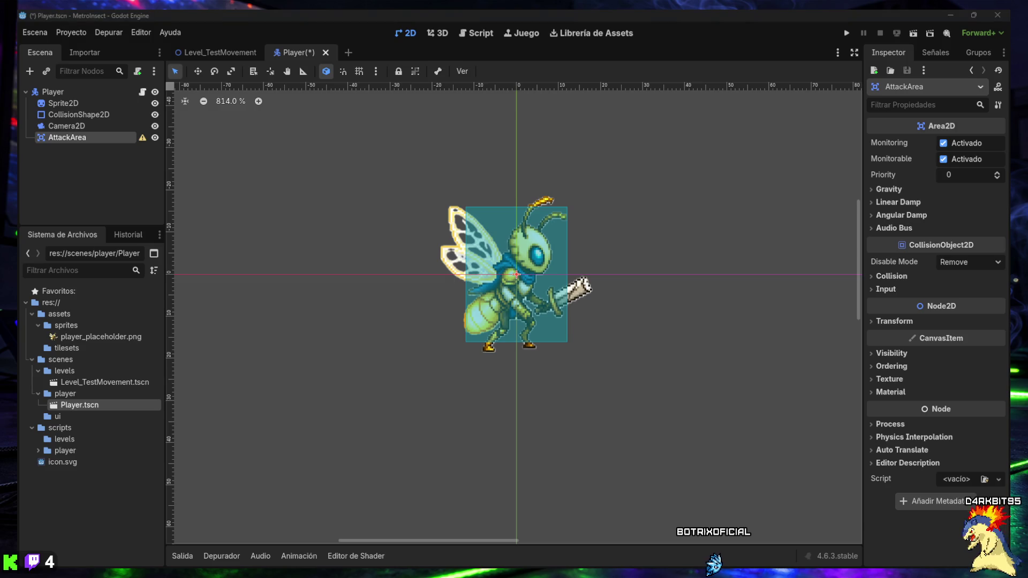
Add a CollisionShape2D child to AttackArea and open its shape type list
click(29, 72)
text(CollisionShape2D)
key(Return)
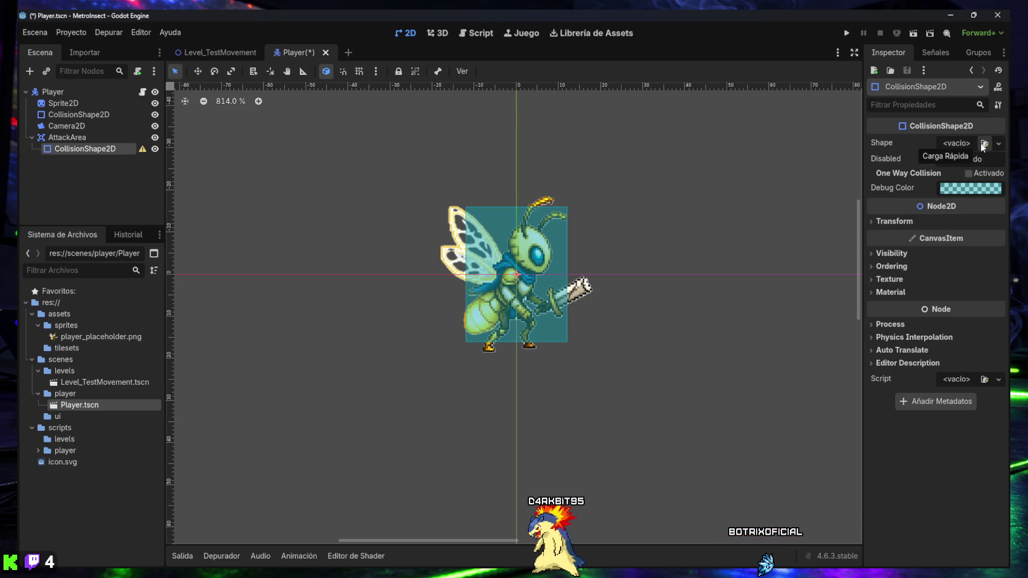
click(998, 143)
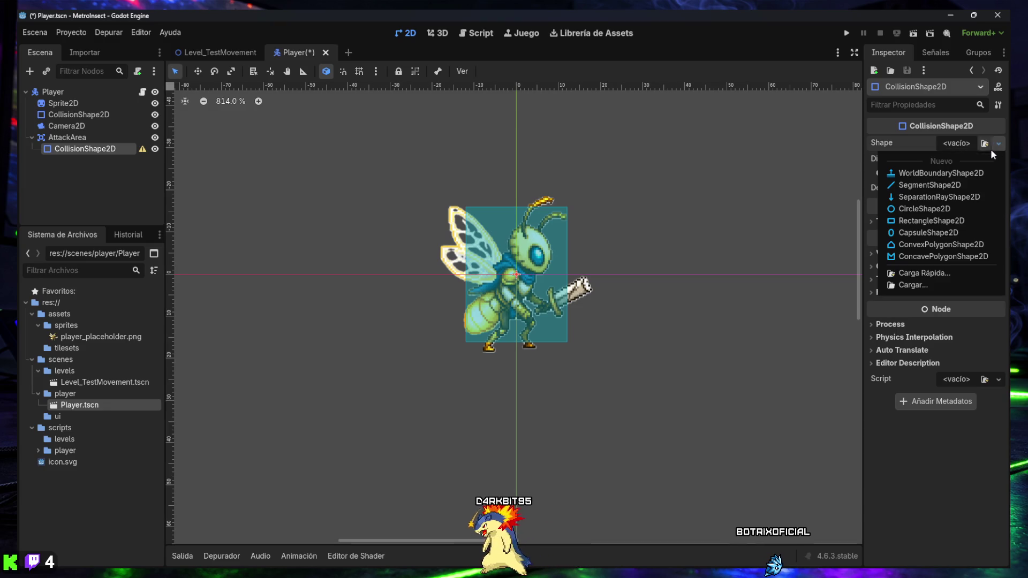
Give the AttackArea collision shape a RectangleShape2D sized 32 × 24 px, then select AttackArea
click(958, 221)
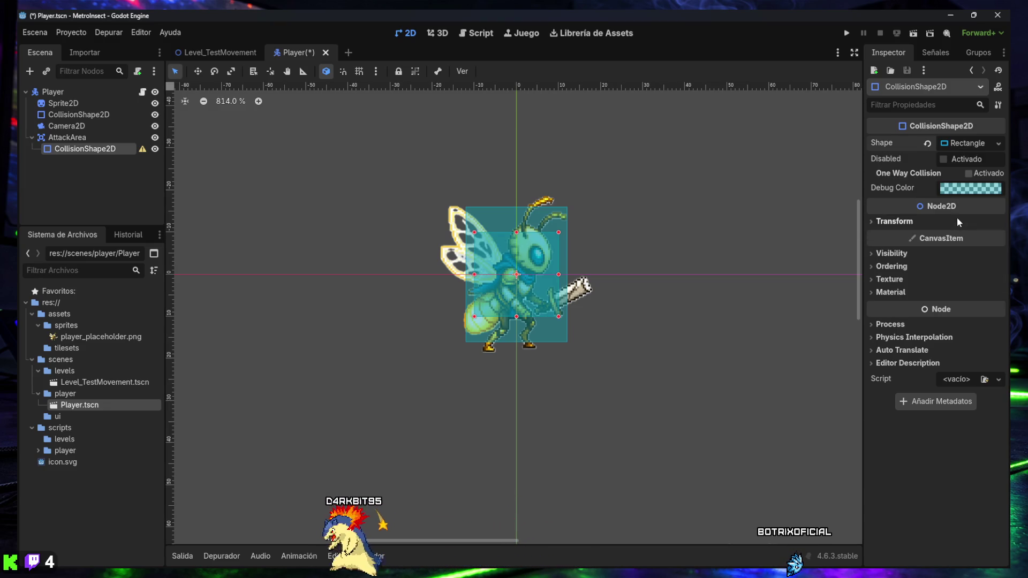
click(962, 144)
click(954, 160)
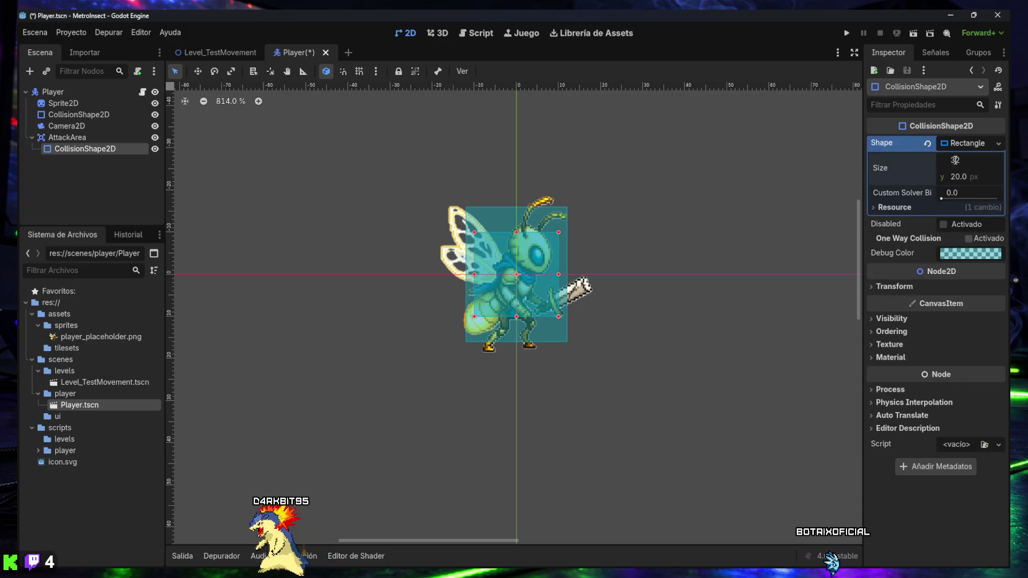
key(Tab)
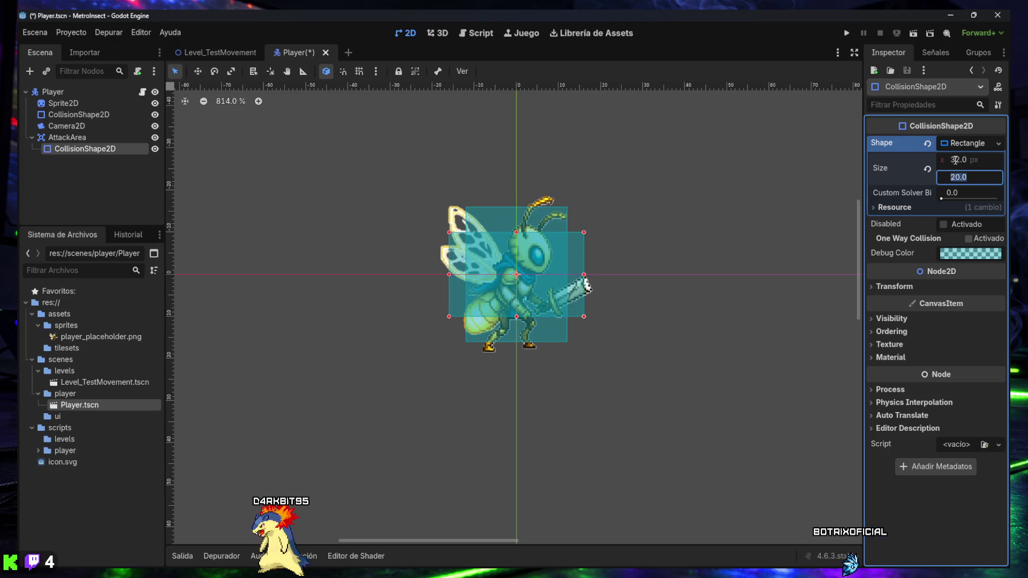
text(24)
key(Return)
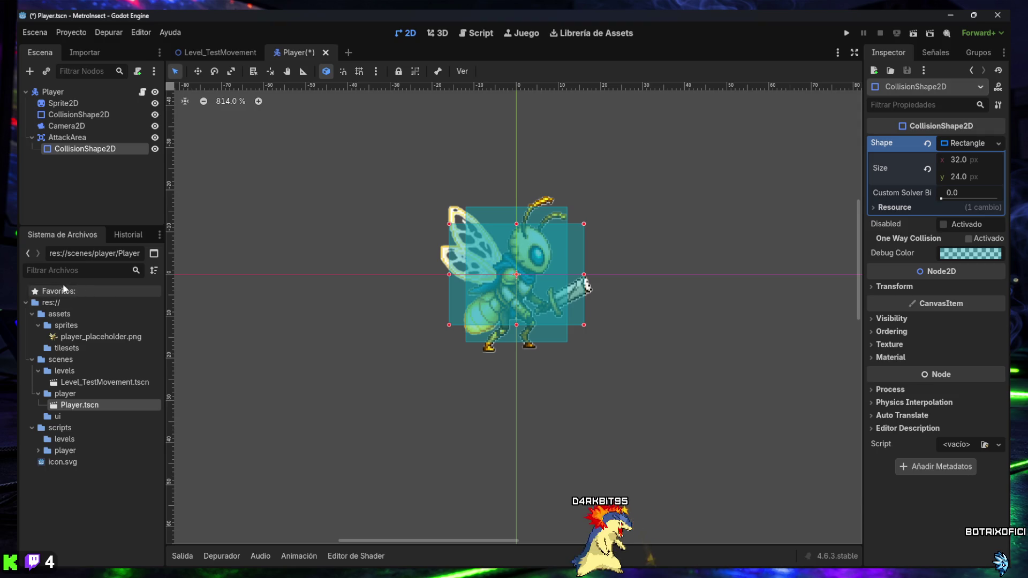
click(66, 138)
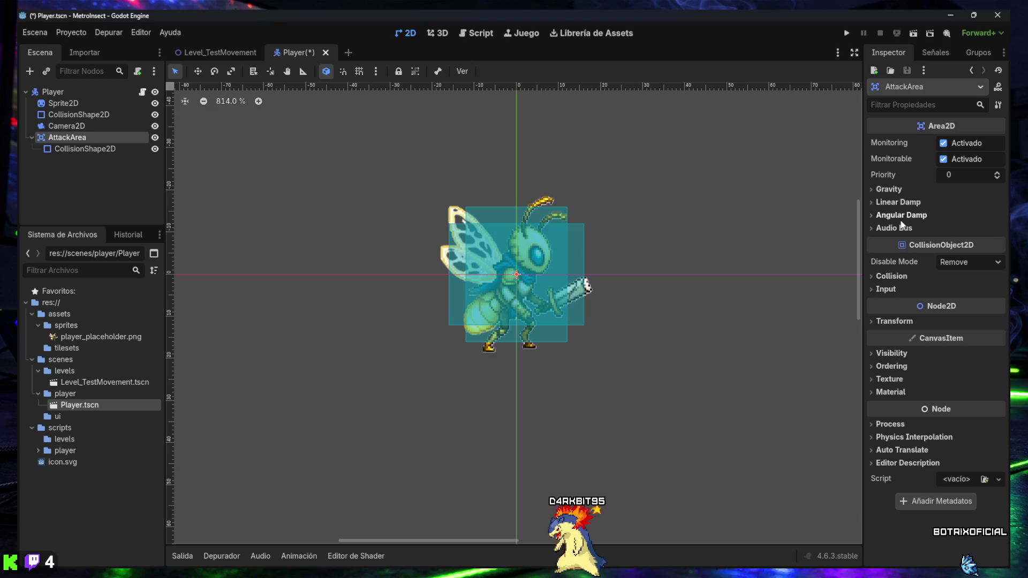
Set AttackArea's Transform Position x to 28 so the hitbox sits in front of the sword
click(907, 110)
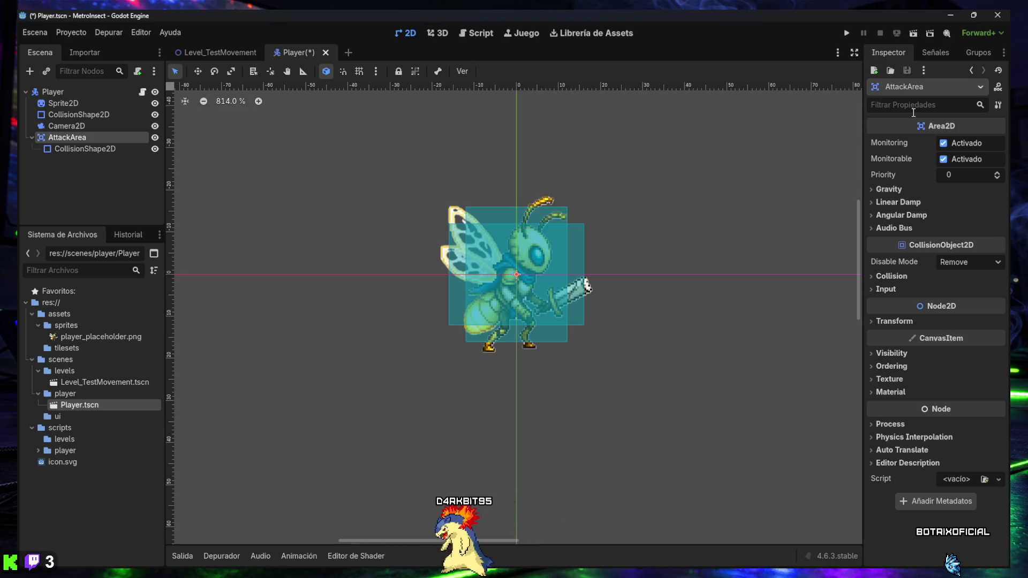
text(position)
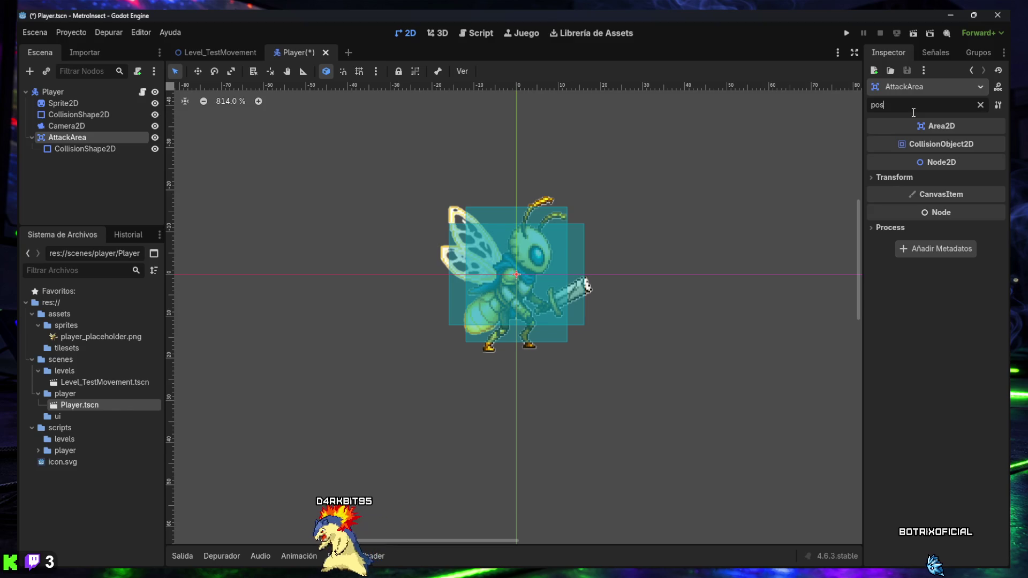
click(909, 175)
click(959, 192)
text(28)
key(Tab)
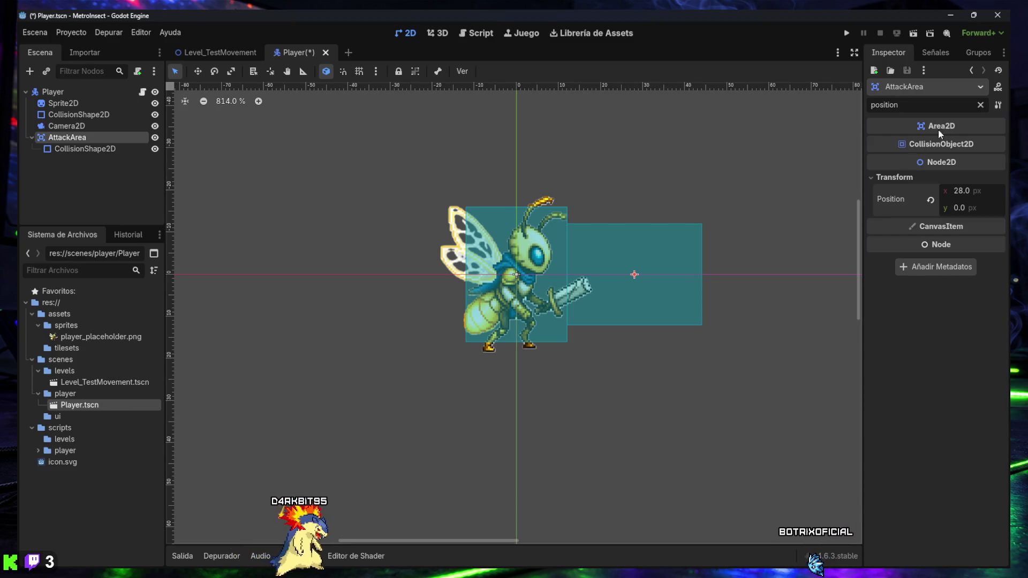
click(981, 105)
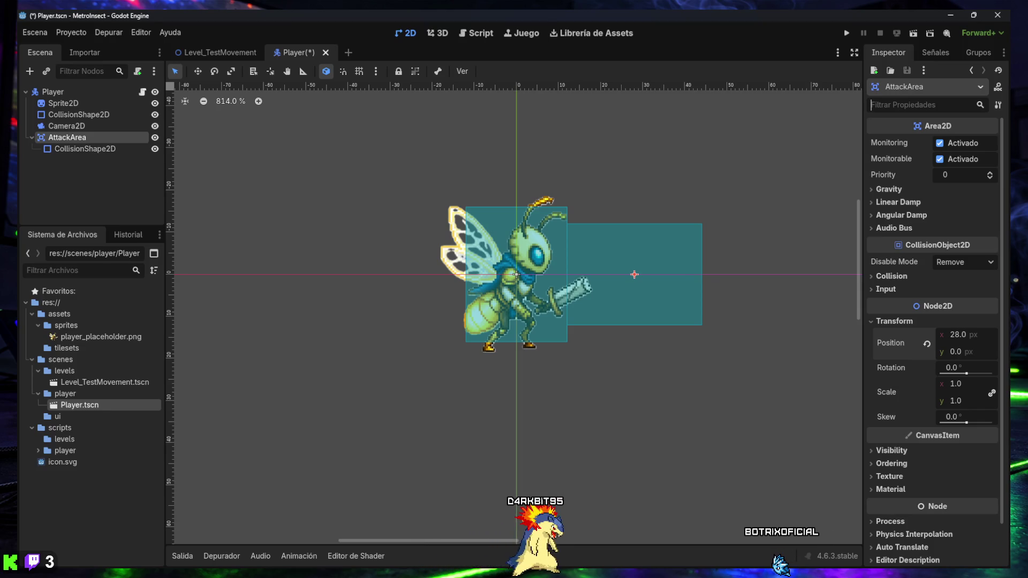
click(76, 149)
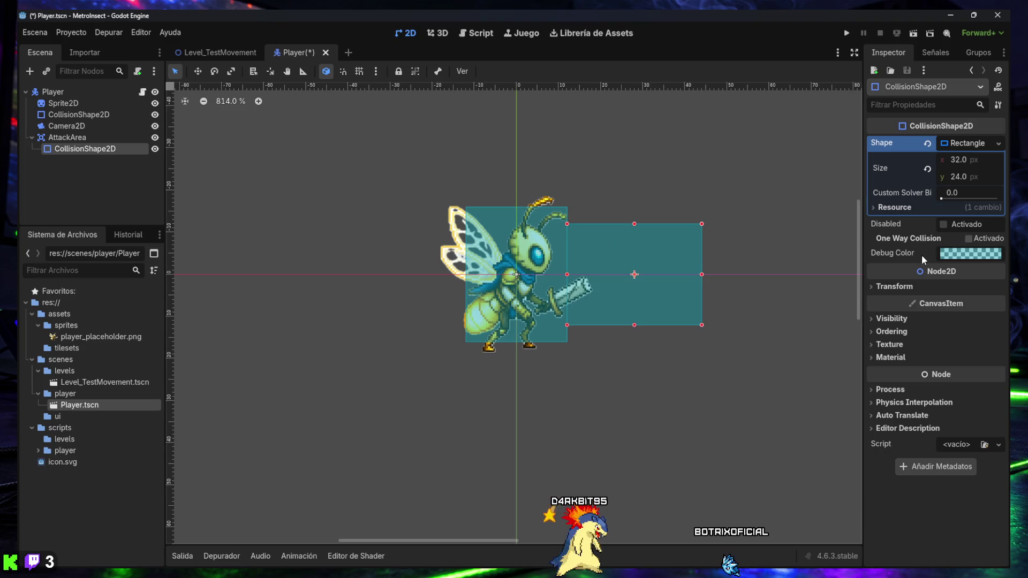
Tick Disabled on AttackArea's CollisionShape2D and save the Player scene
click(944, 225)
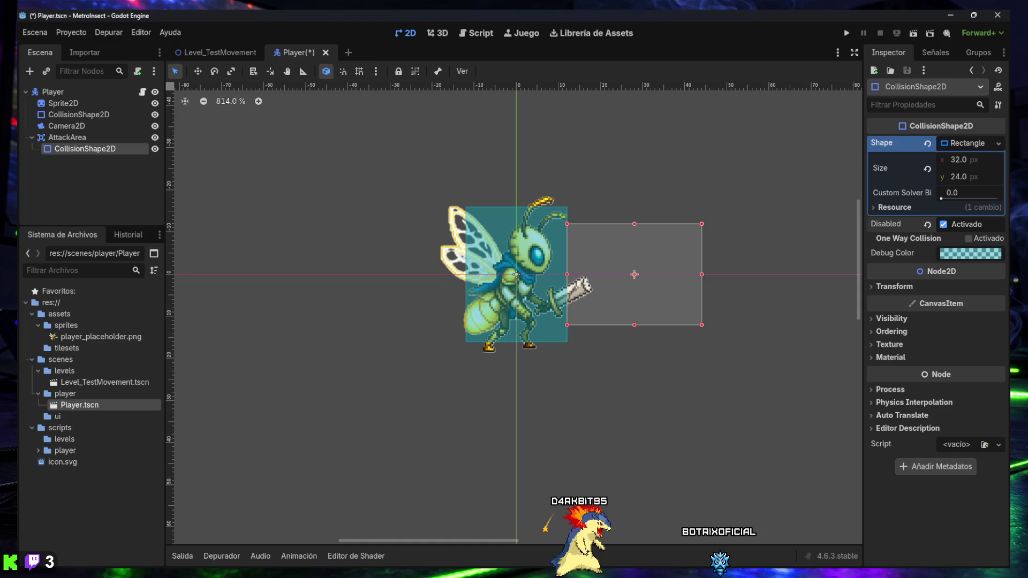
click(108, 179)
key(ctrl+s)
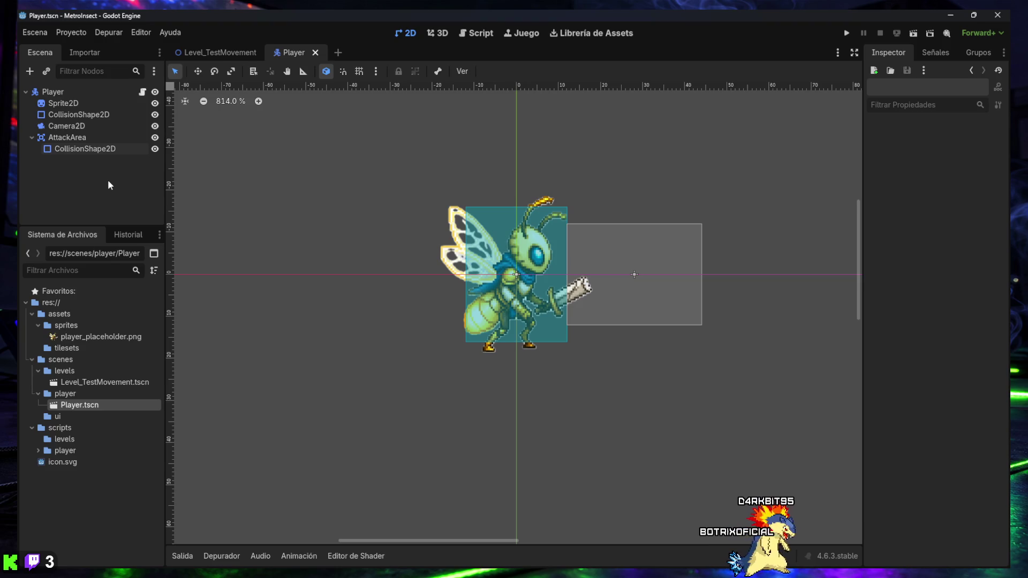
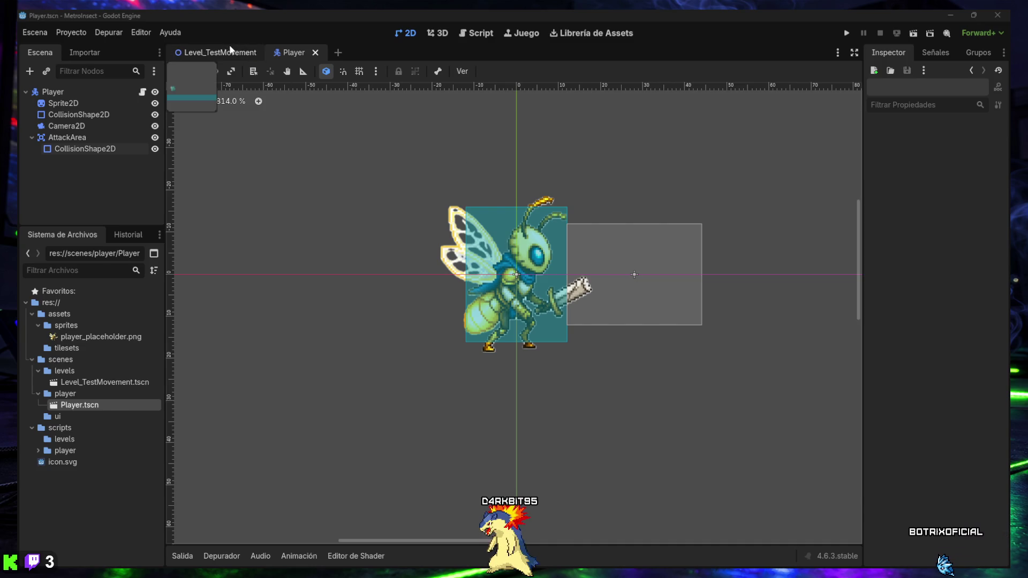
Bring up player.gd in the script editor and move to its end, near end_attack
click(476, 33)
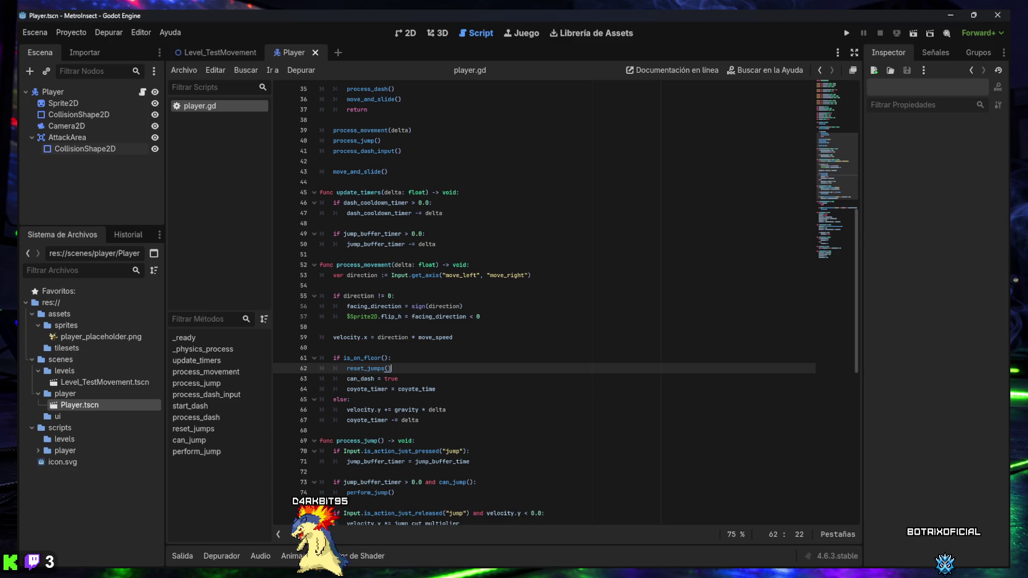
click(532, 316)
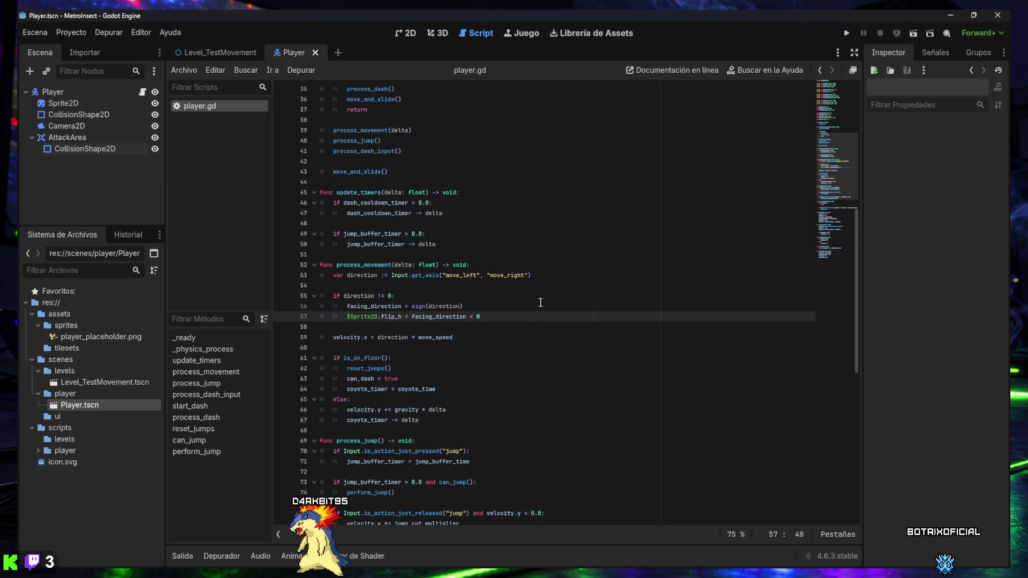
key(ctrl+End)
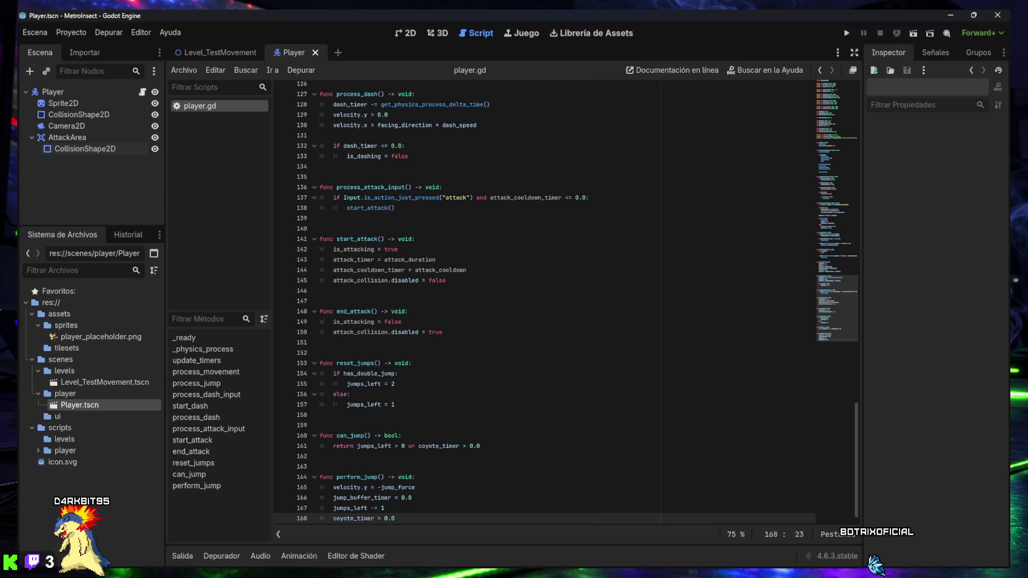
click(384, 332)
Test-run the player scene, turn off Ver Formas de Colisión, and test-run it again
key(F6)
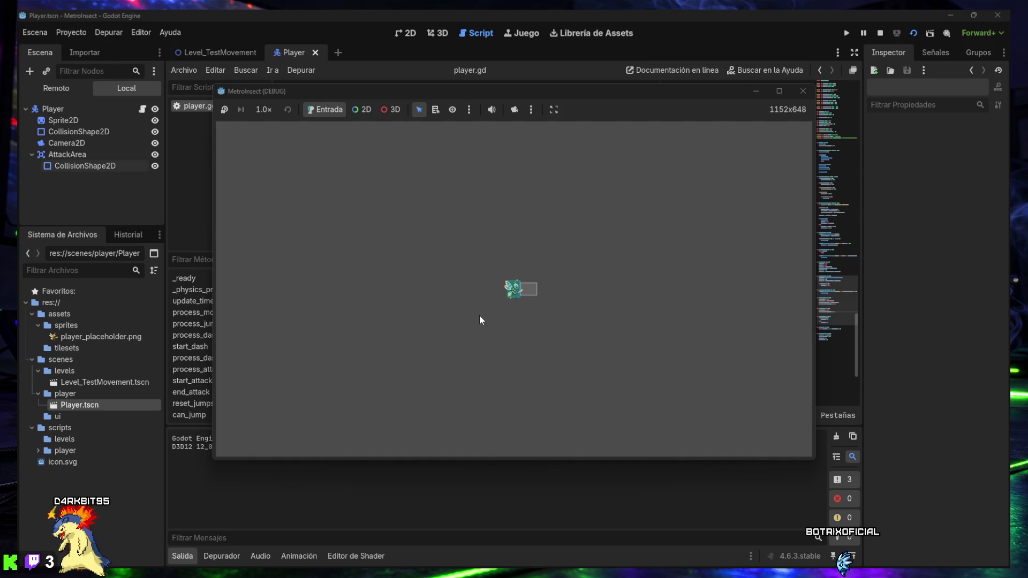
click(804, 90)
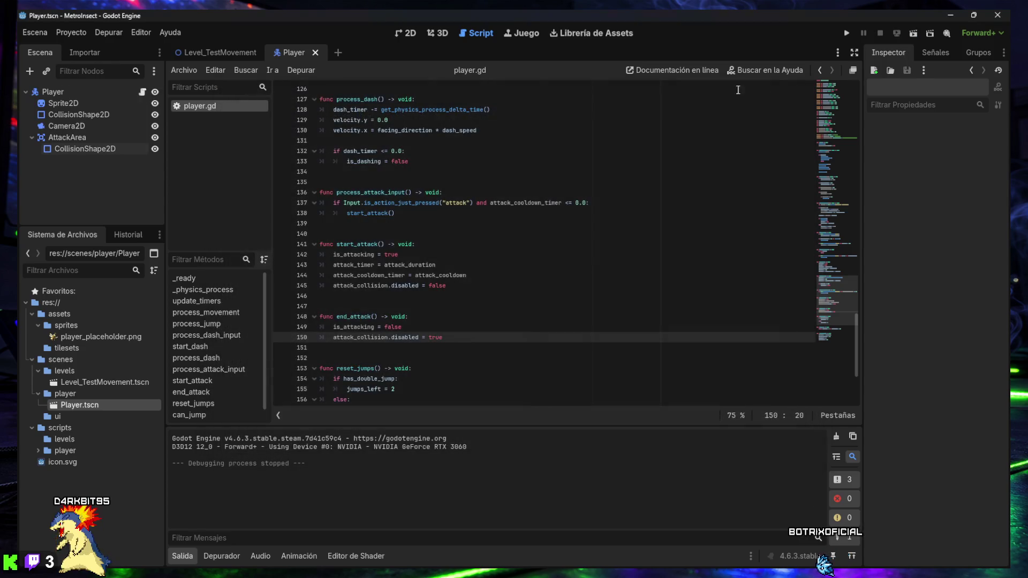
click(109, 32)
click(107, 78)
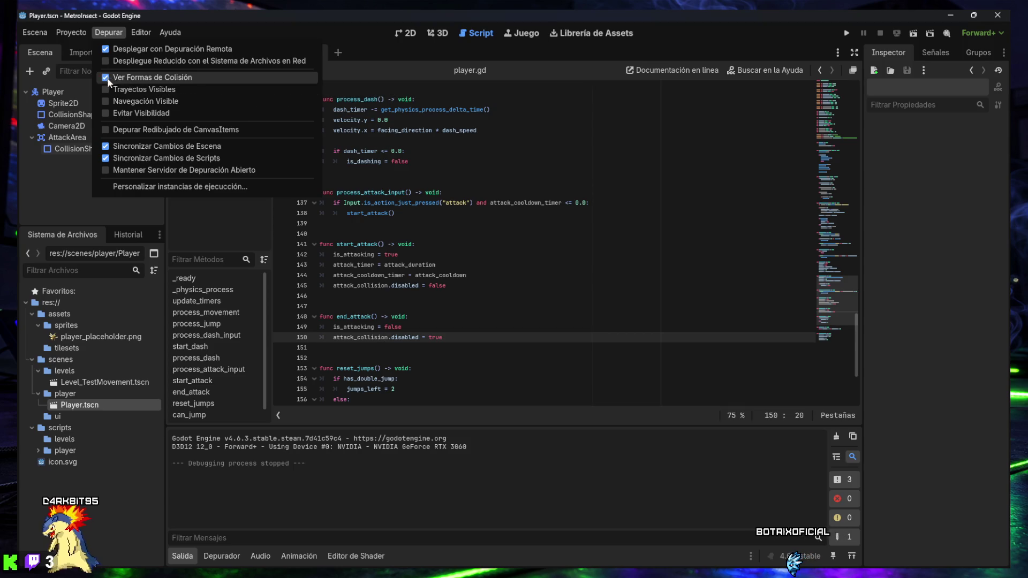
key(Escape)
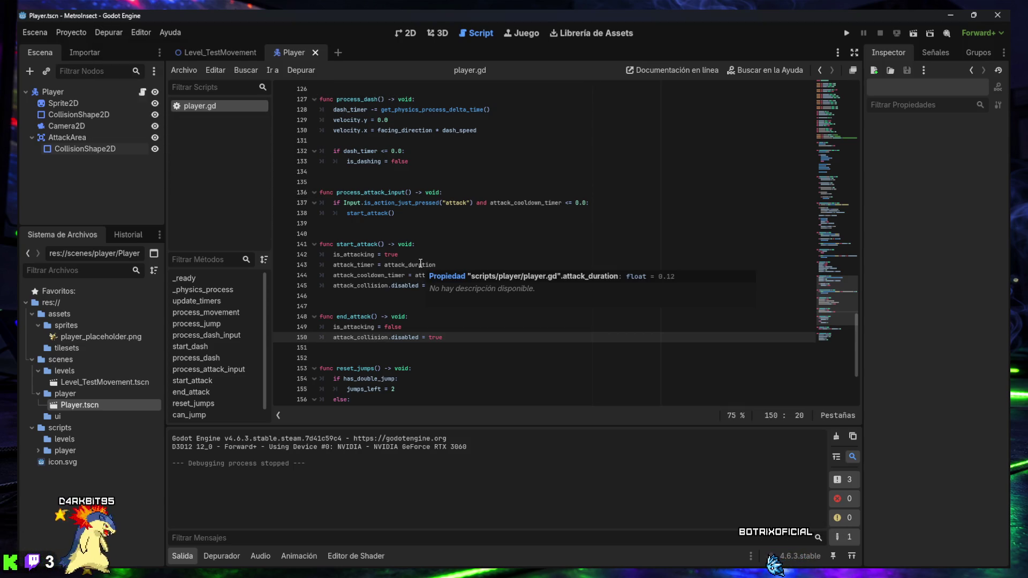
key(F6)
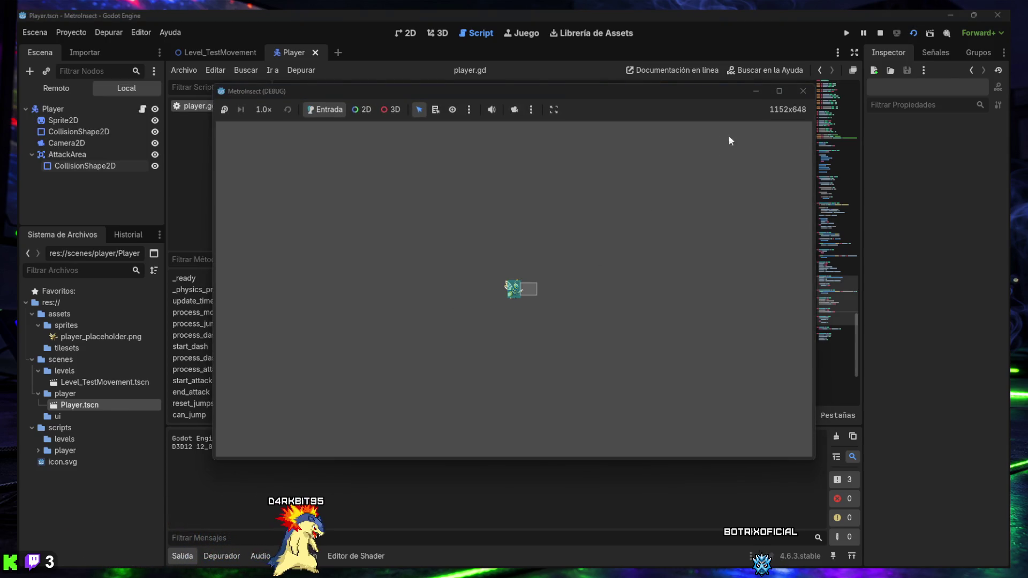
click(804, 91)
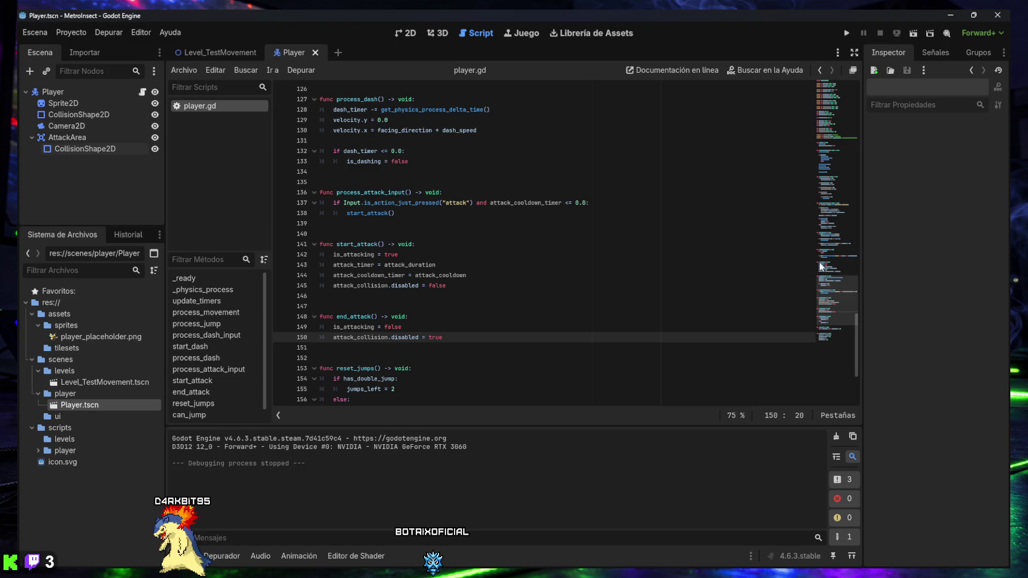
click(513, 330)
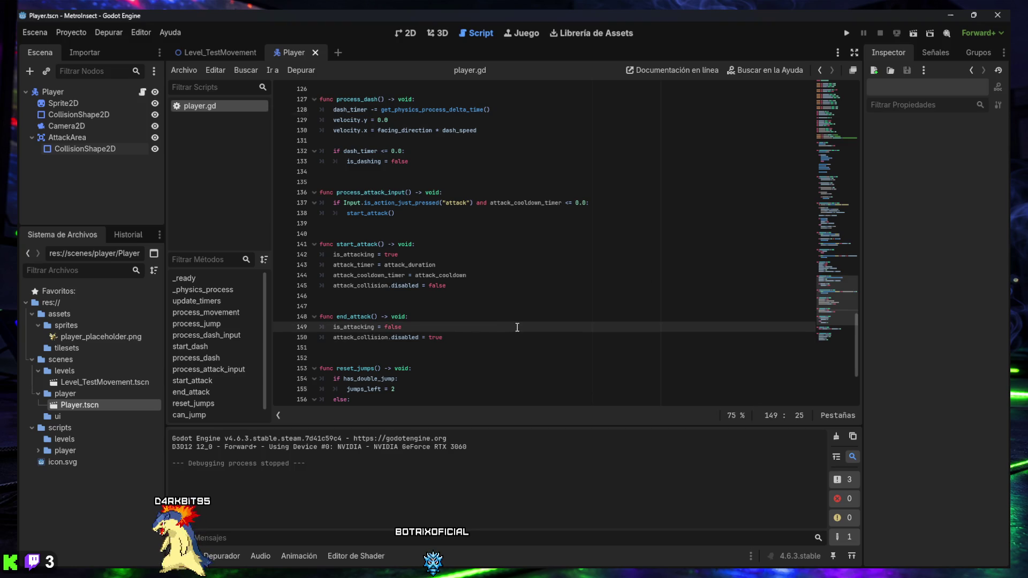
key(F6)
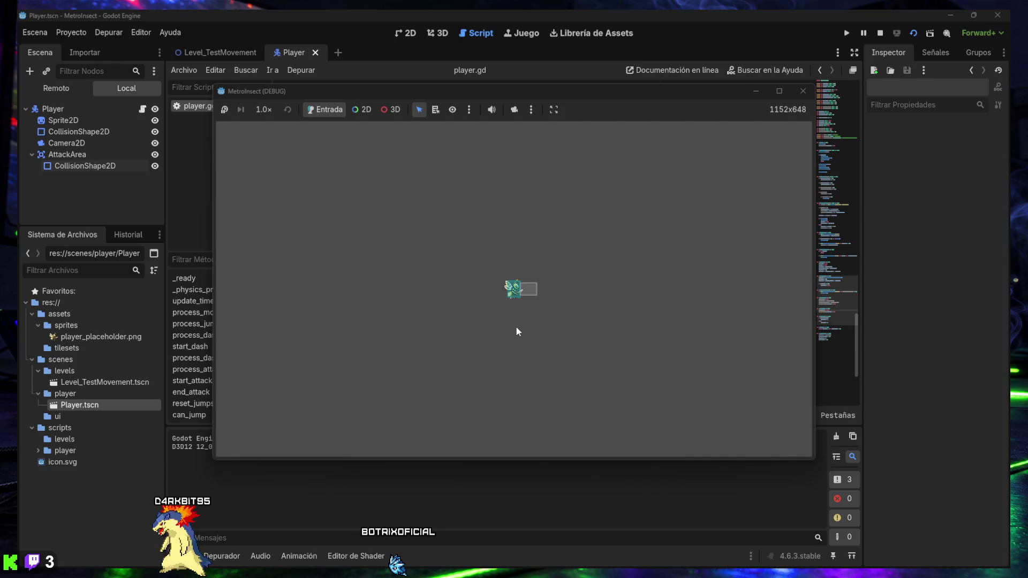
key(Left)
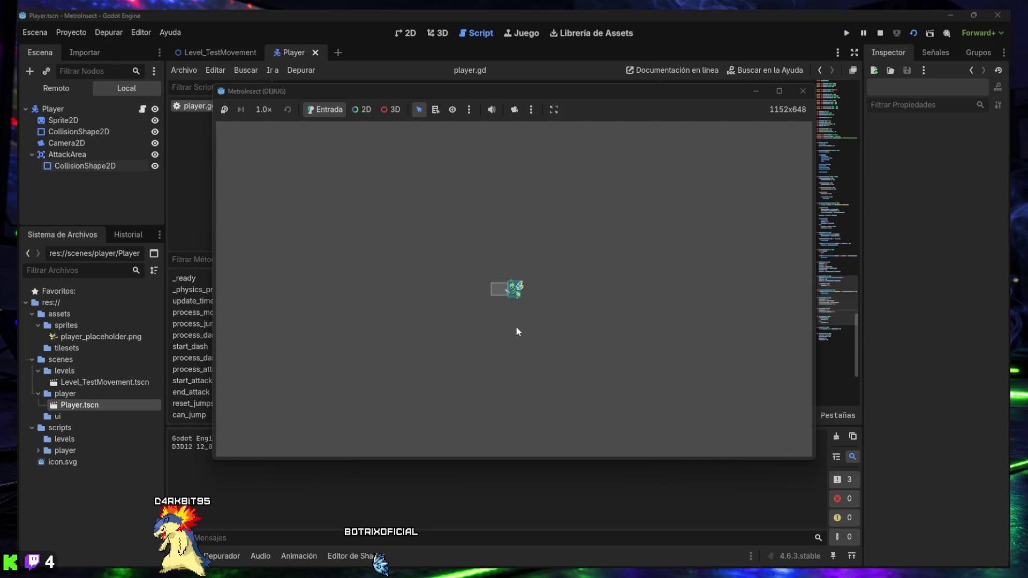
key(Right)
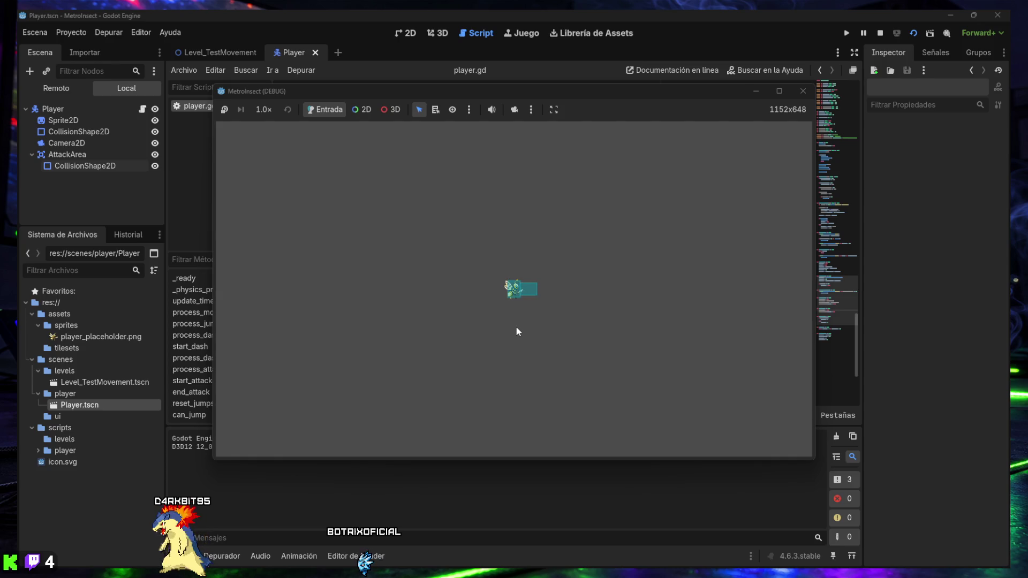
key(Left)
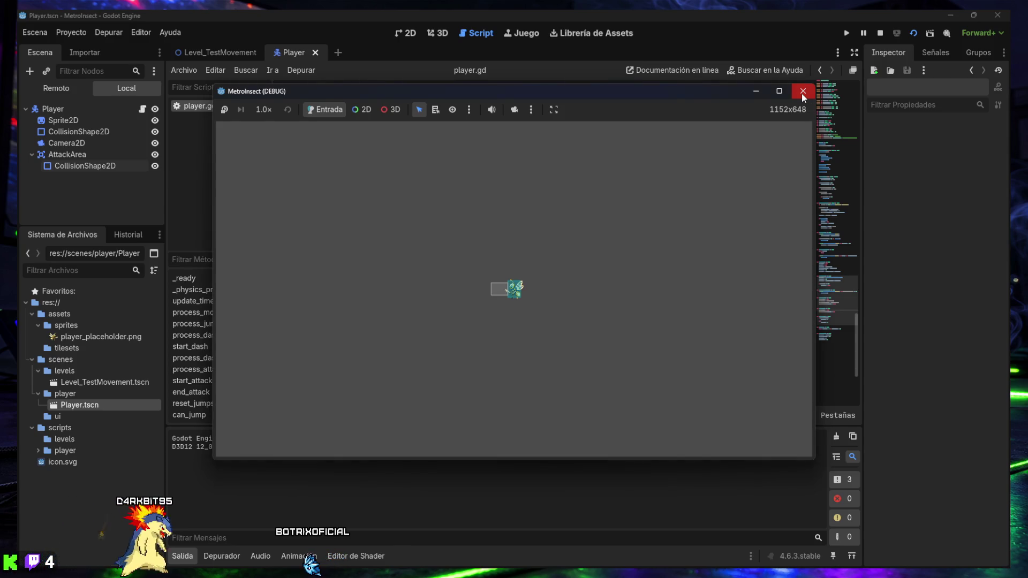
click(802, 93)
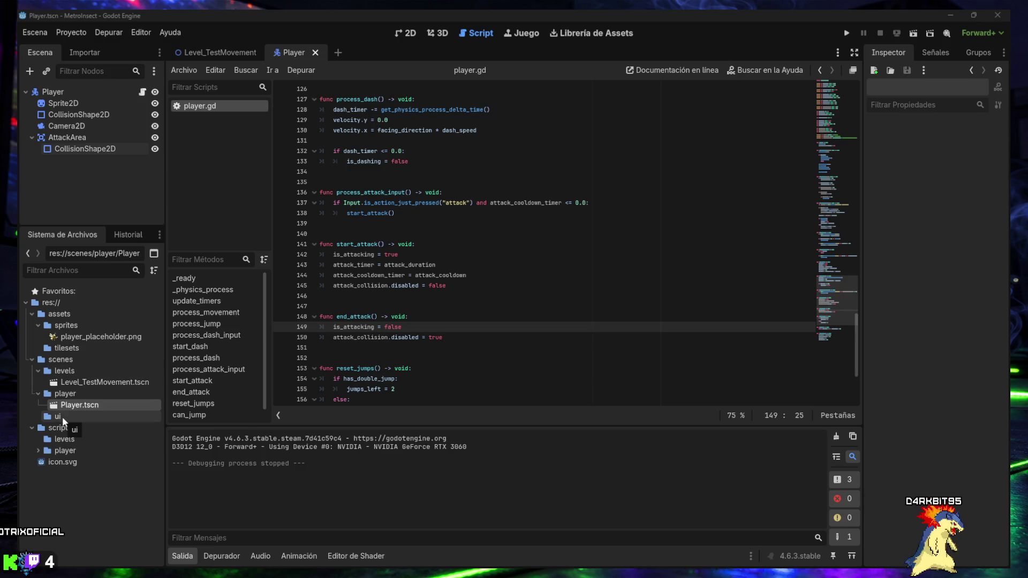
Create an 'enemies' folder inside the scenes folder
click(40, 451)
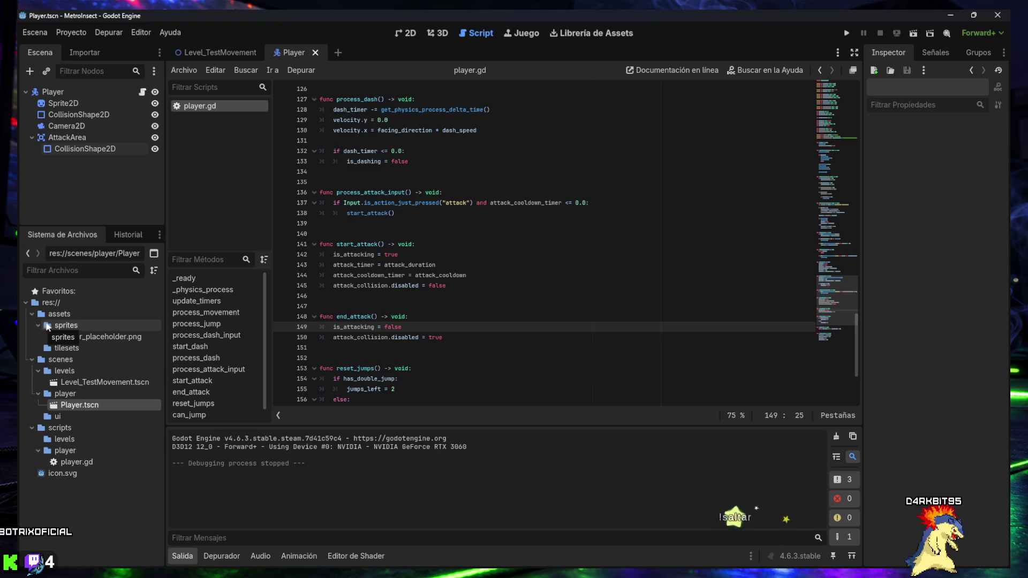
right_click(67, 358)
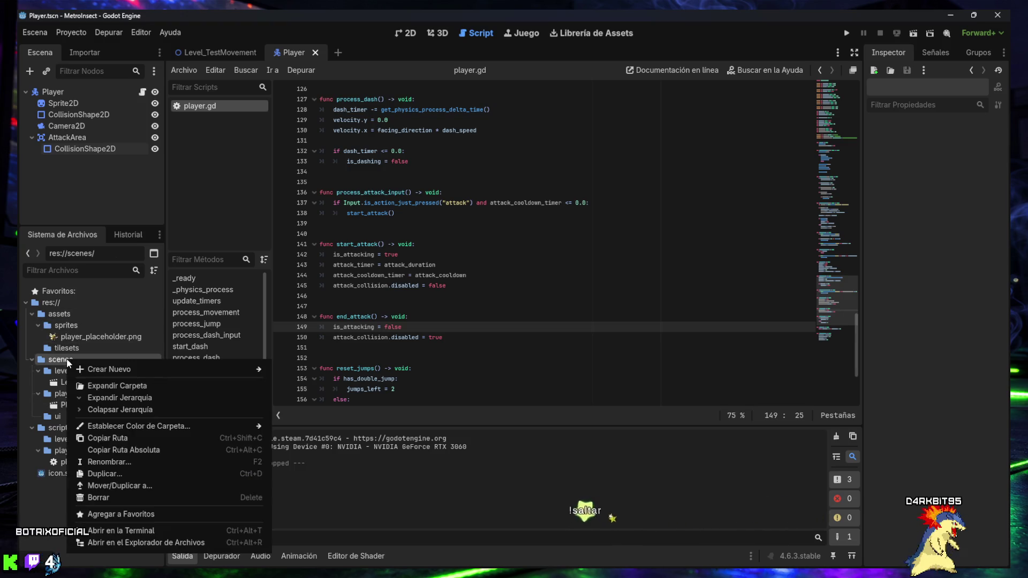
mouse_move(122, 366)
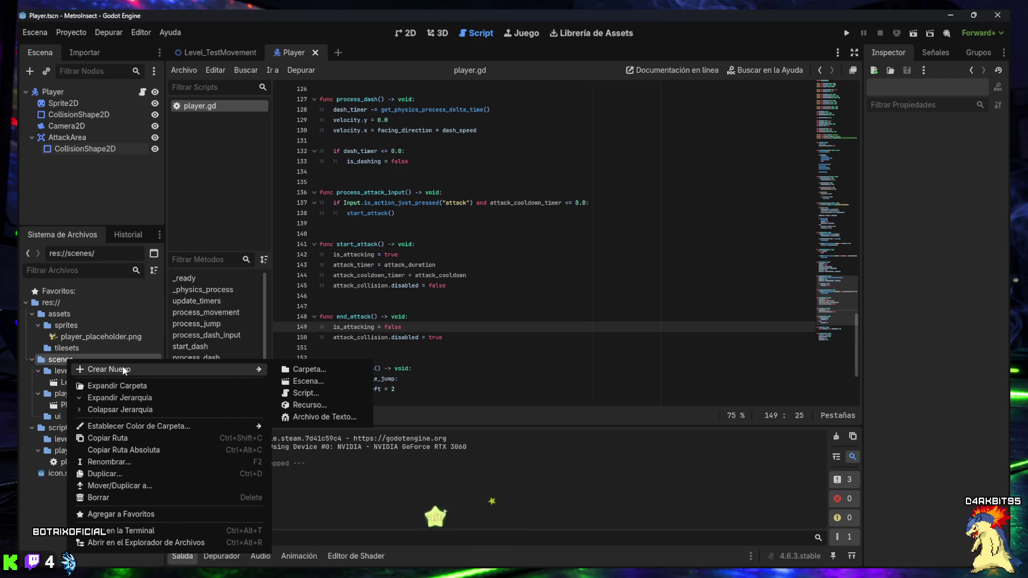
click(301, 370)
text(enemies)
key(Return)
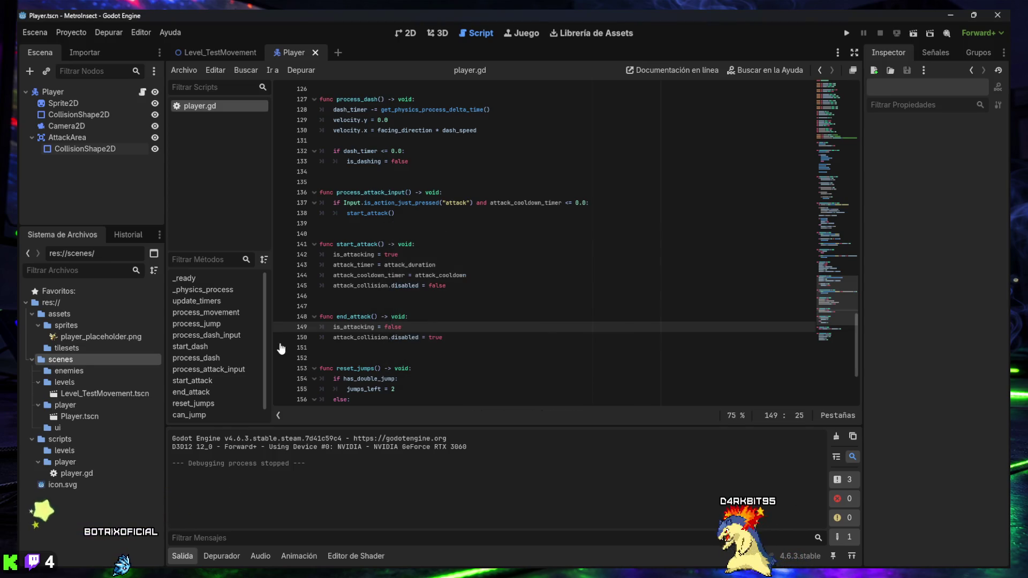
Create an 'enemies' folder inside the scripts folder
right_click(61, 439)
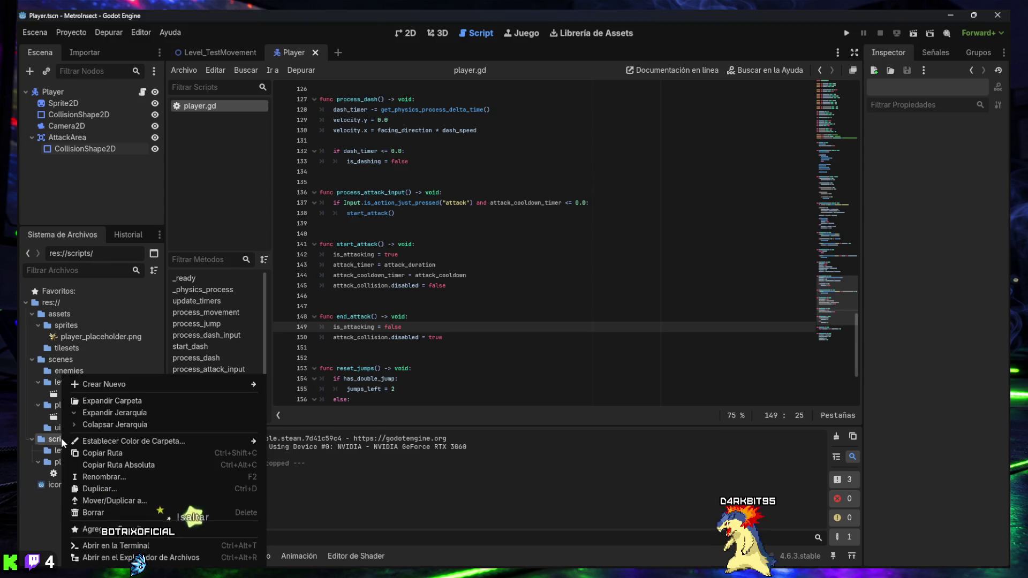
mouse_move(136, 383)
click(307, 381)
text(enemies)
key(Return)
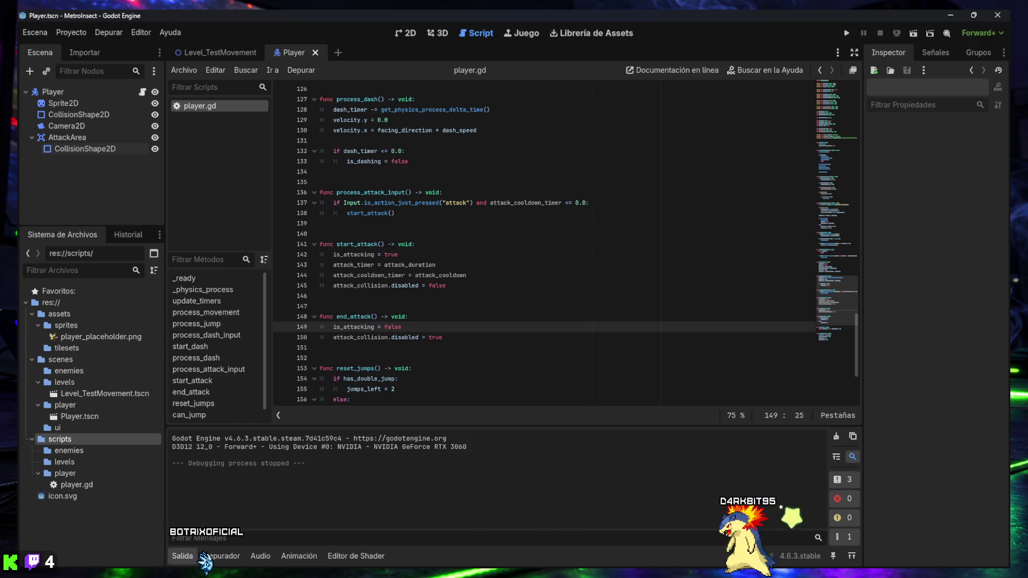
Create scene Enemy_Worm in scenes/enemies with a CharacterBody2D root
right_click(61, 373)
mouse_move(128, 384)
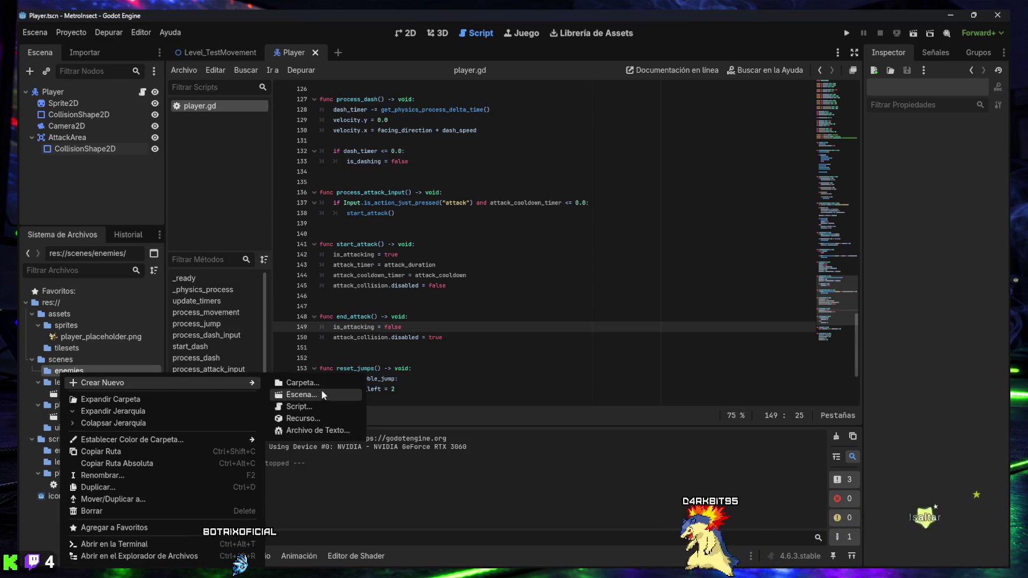
click(314, 394)
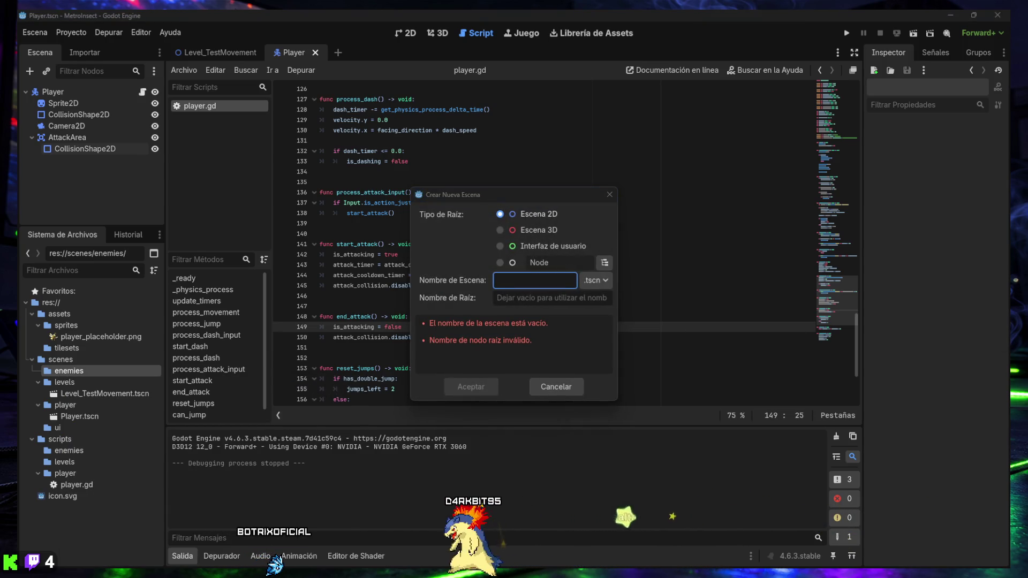
click(601, 333)
text(Enemy_Worm)
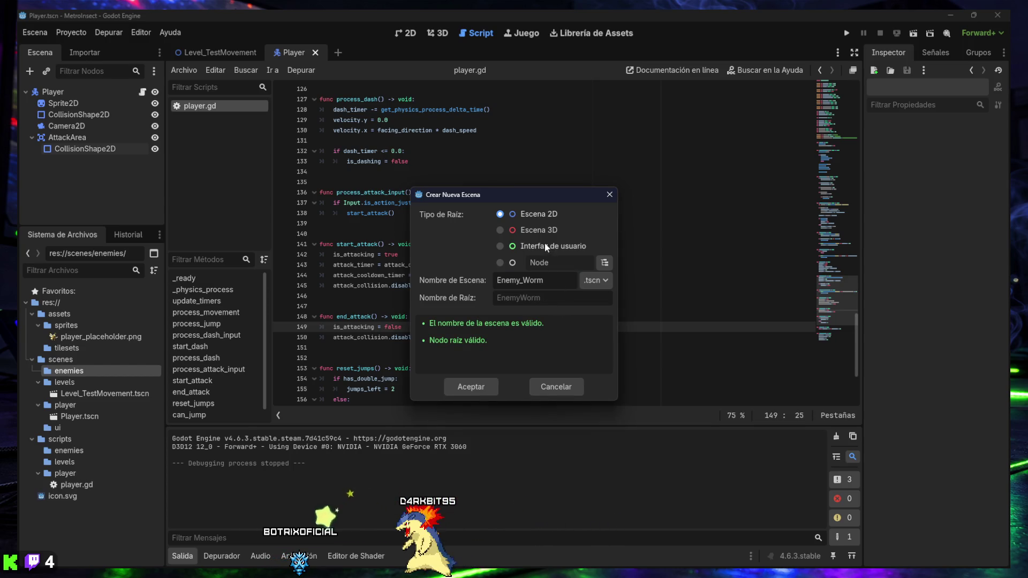
click(558, 263)
click(604, 263)
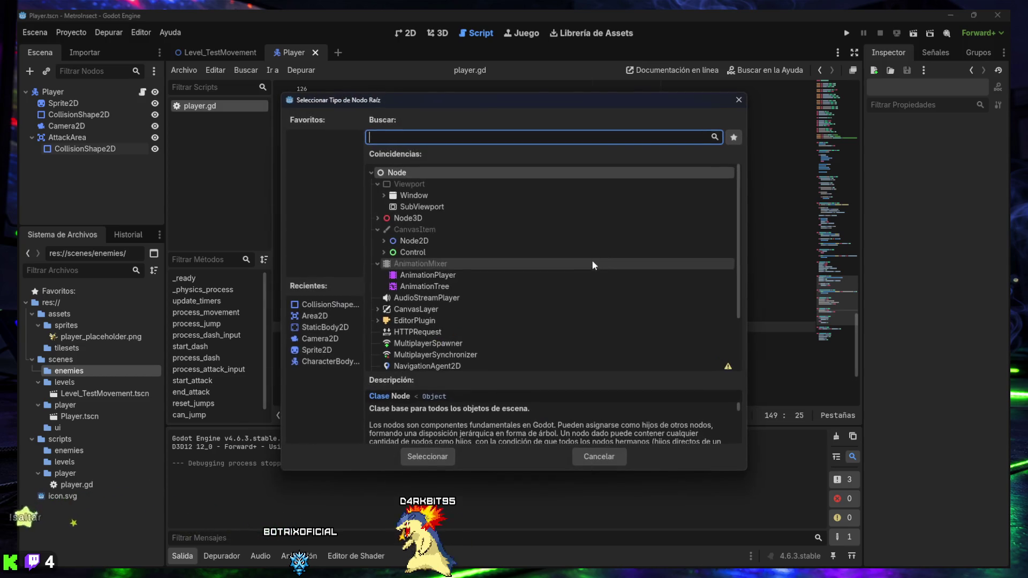
text(character)
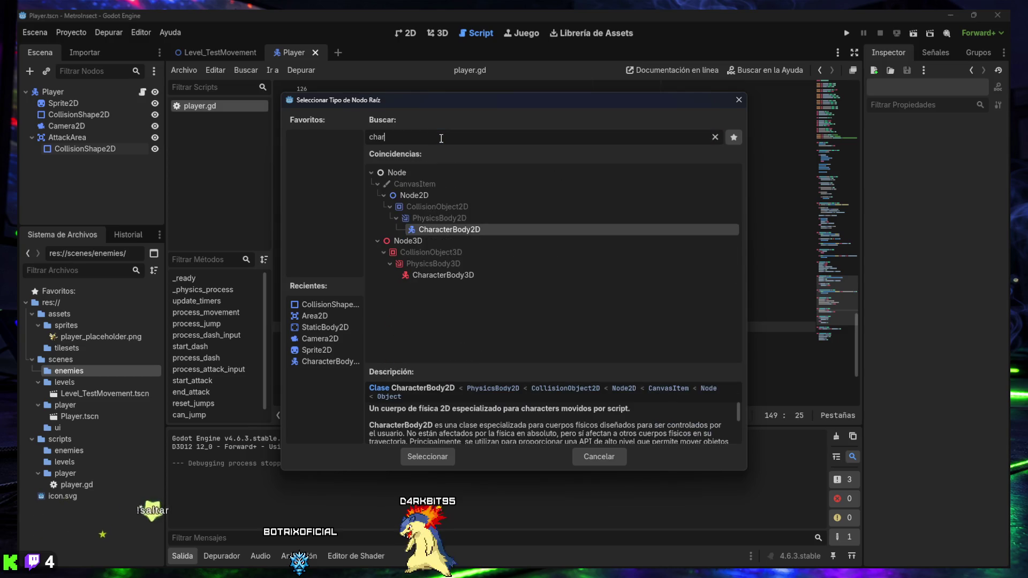
key(Return)
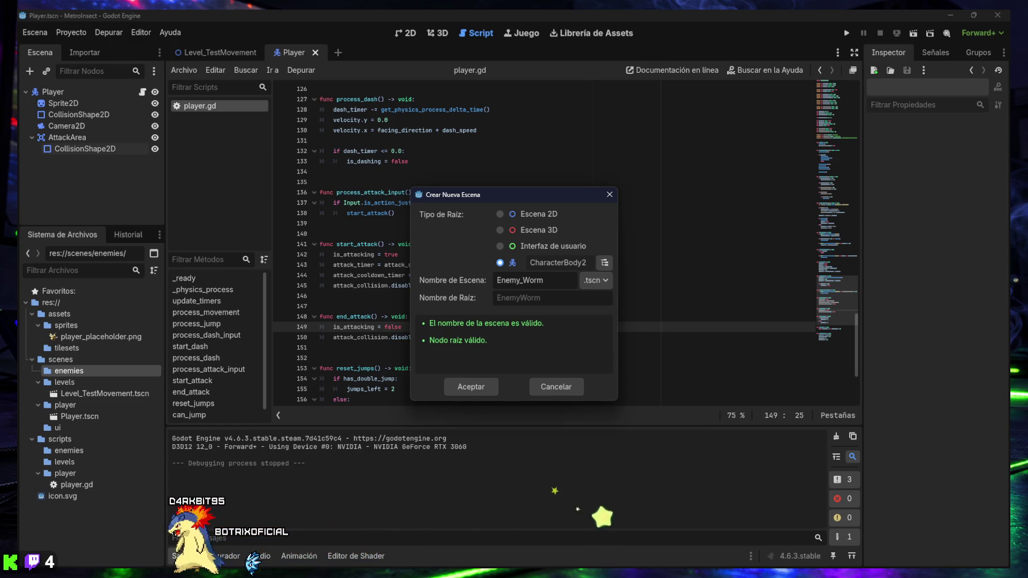
click(468, 385)
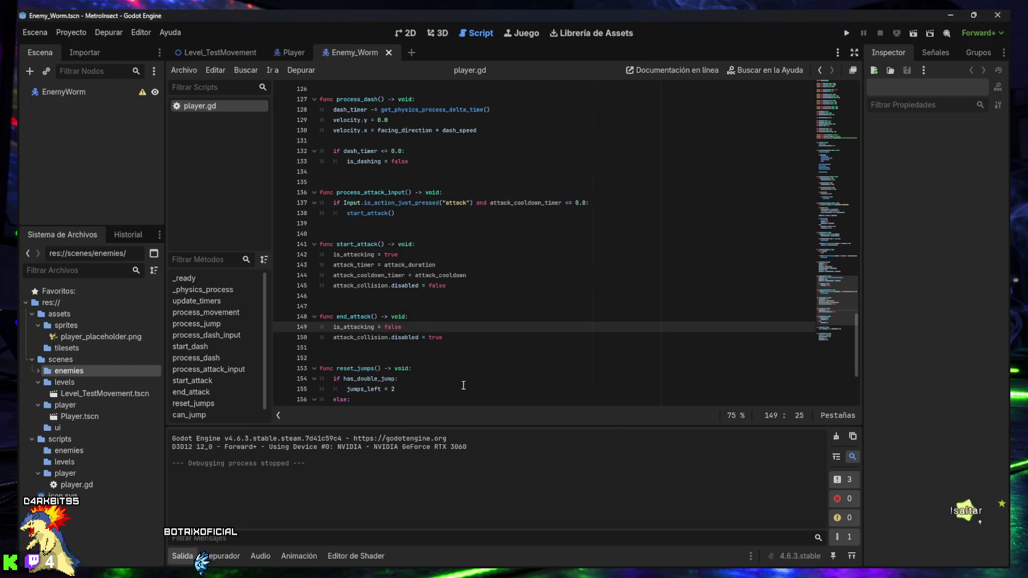
Add Sprite2D and CollisionShape2D children under the EnemyWorm root
click(38, 372)
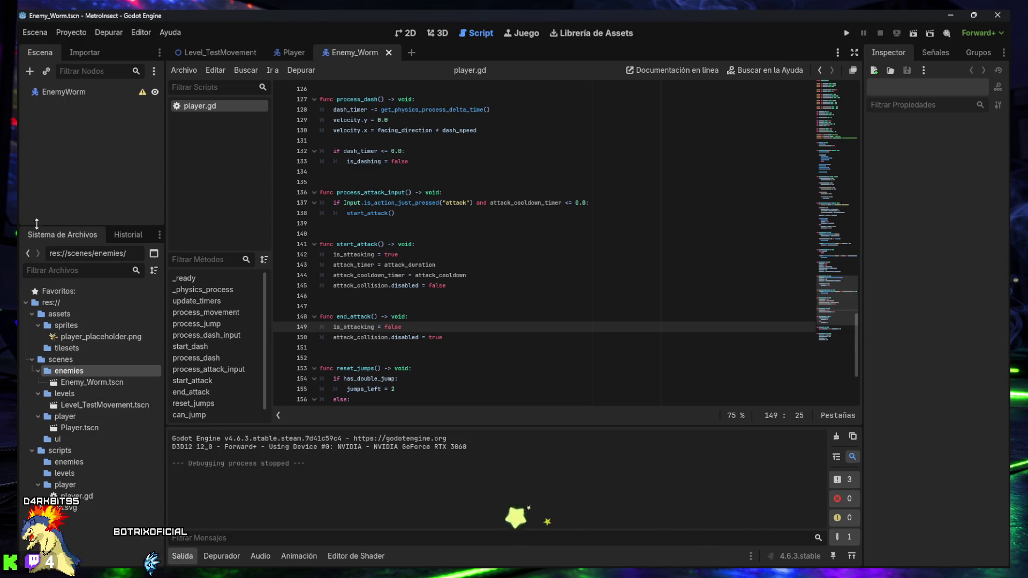
click(63, 93)
click(29, 72)
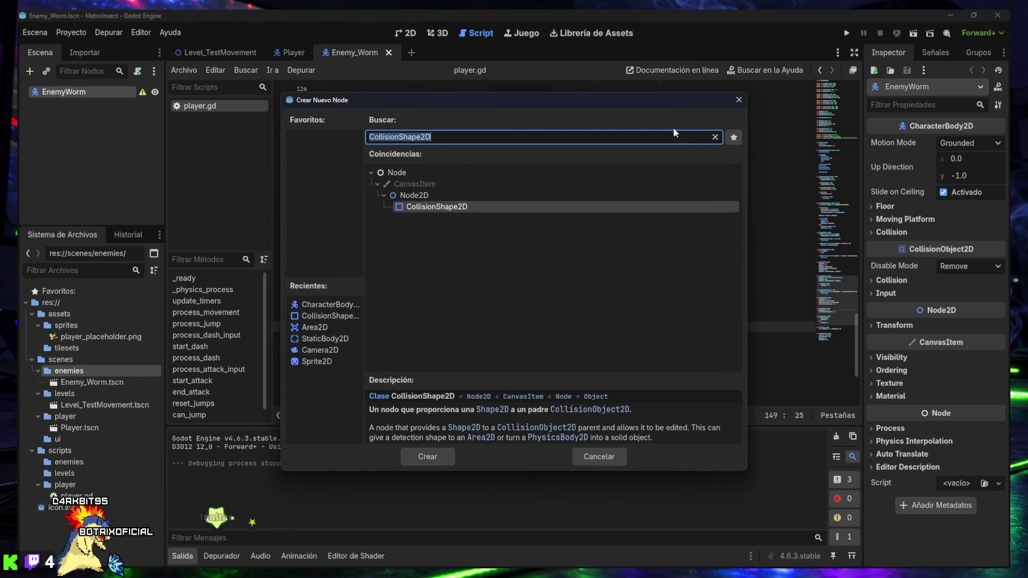
click(714, 136)
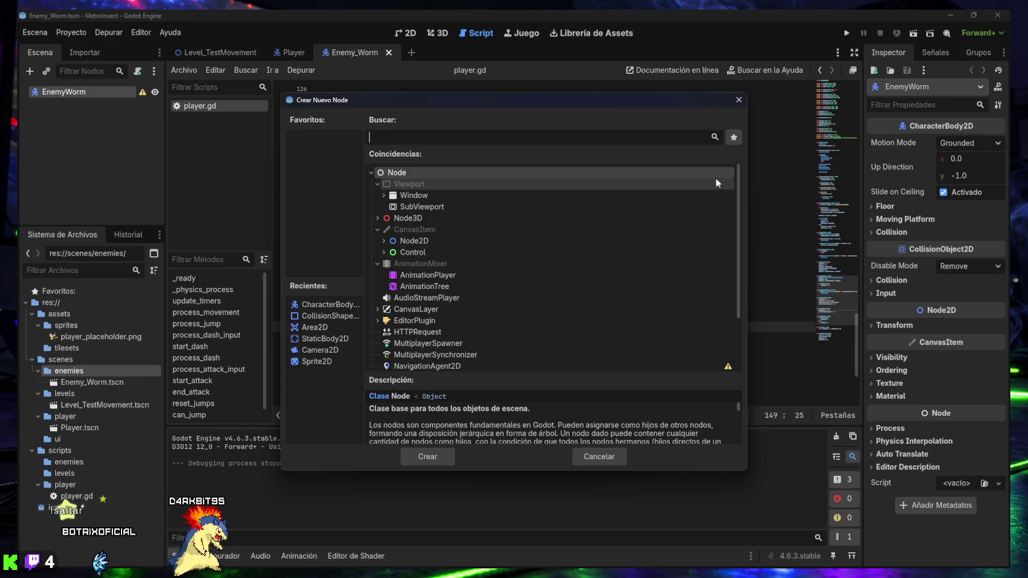
text(sprite2)
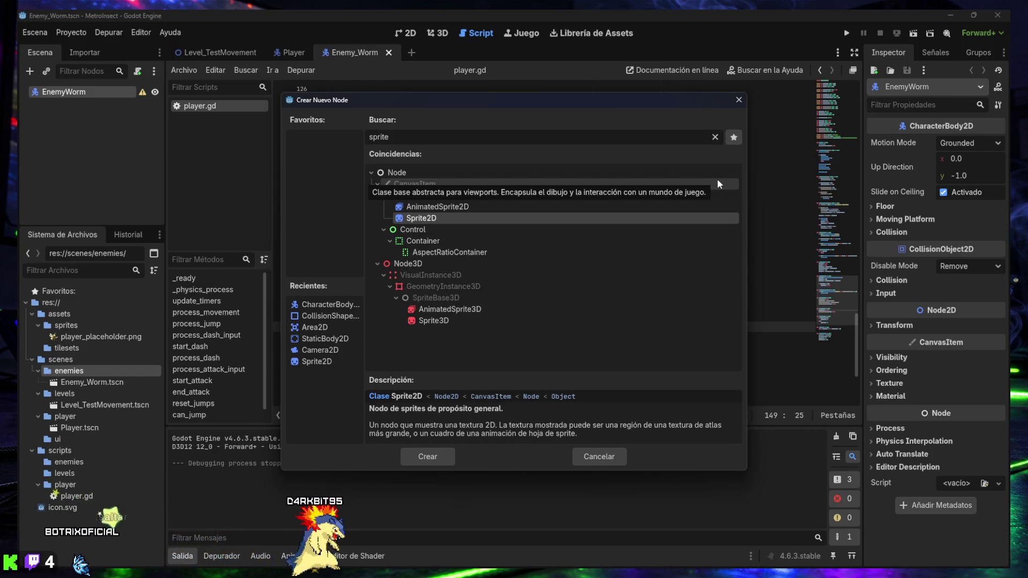
key(Return)
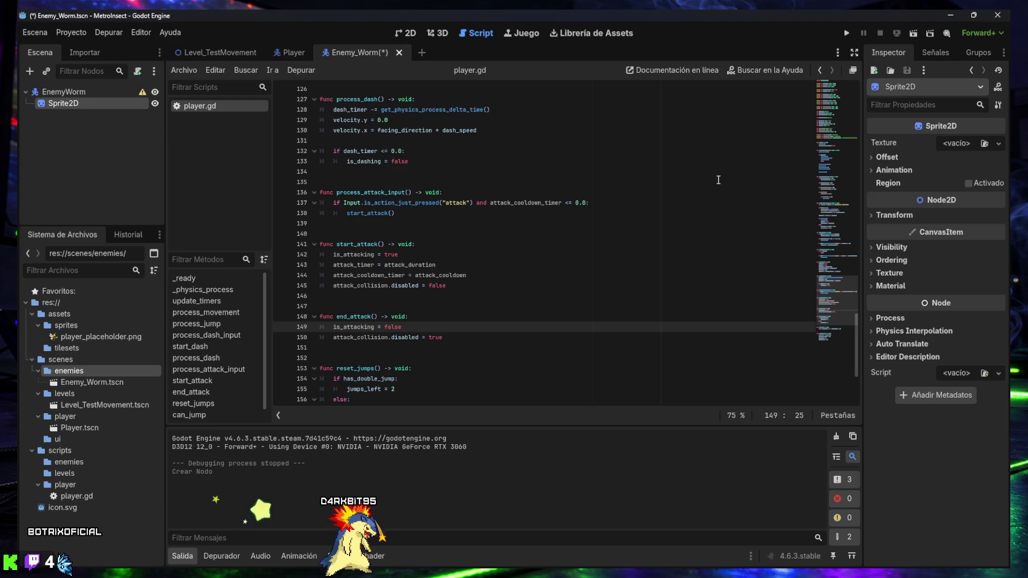
key(Up)
click(30, 71)
text(col)
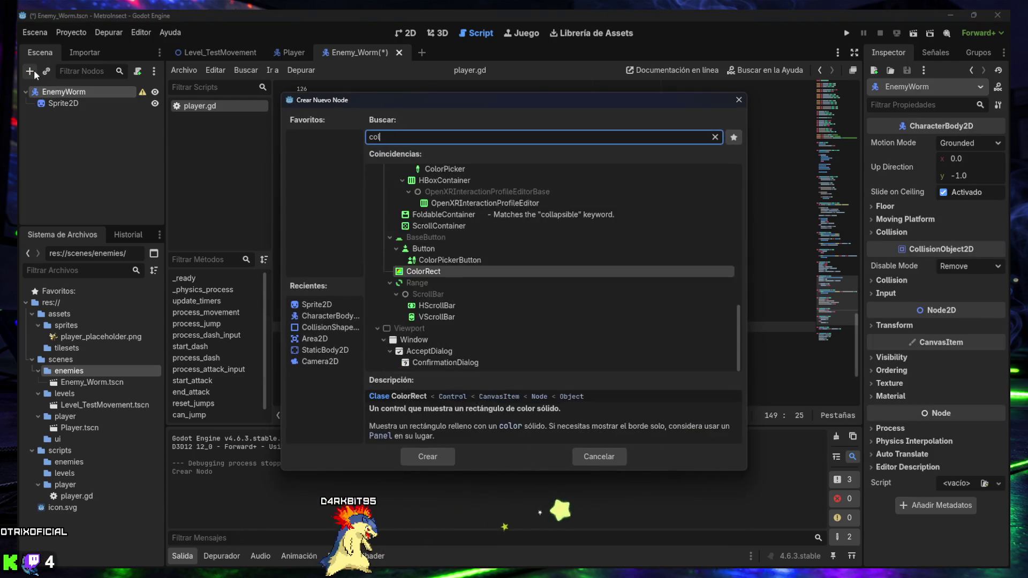
text(lisionshape)
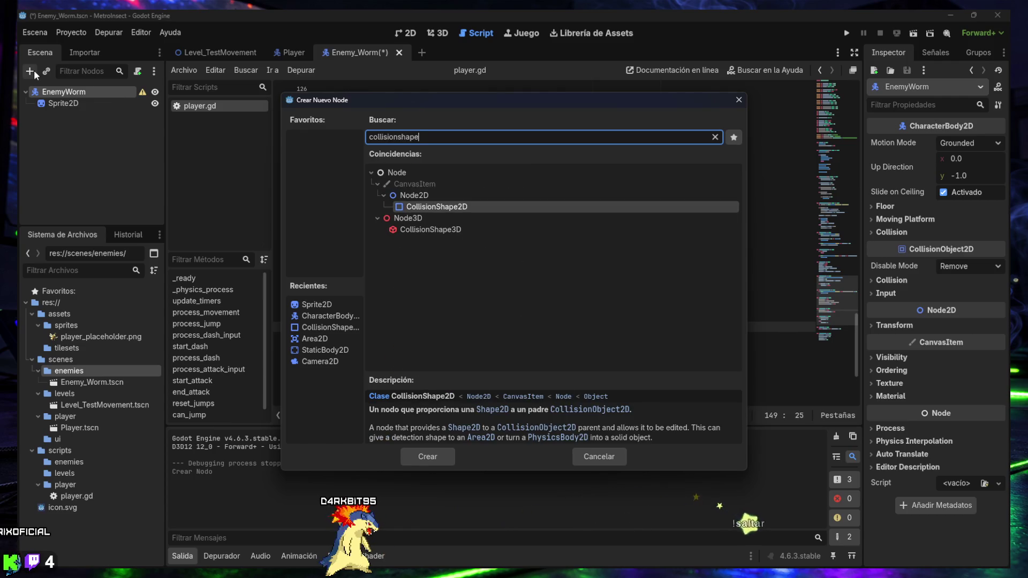
key(Return)
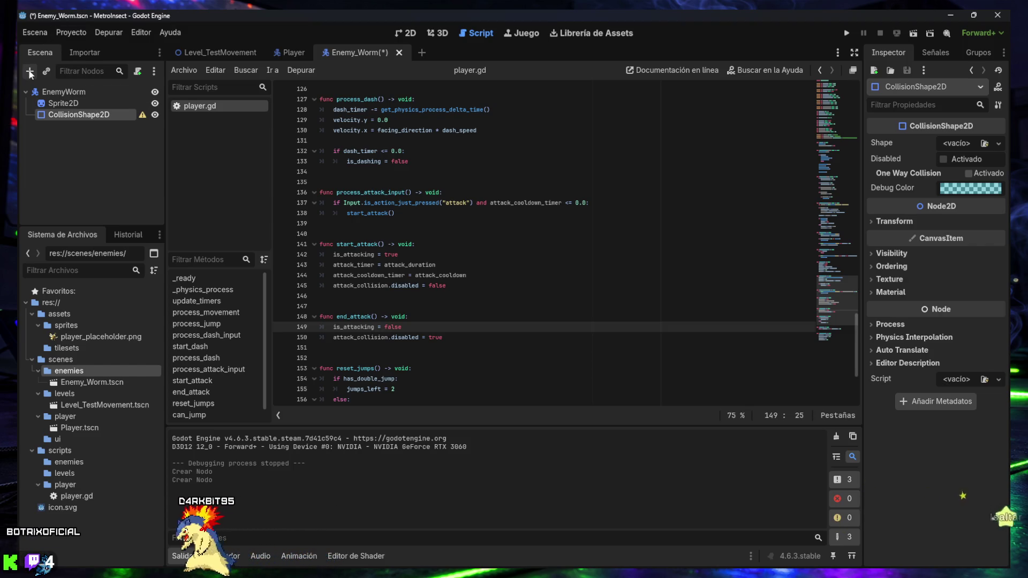
Add a RayCast2D child under EnemyWorm and save the Enemy_Worm scene
key(Up)
key(Up)
click(30, 72)
text(rayc)
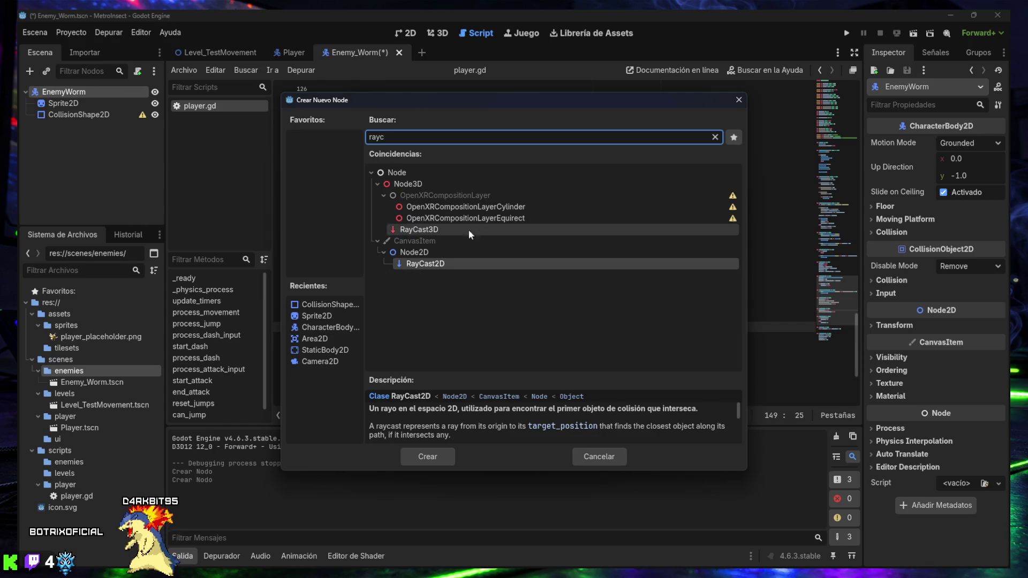
double_click(439, 264)
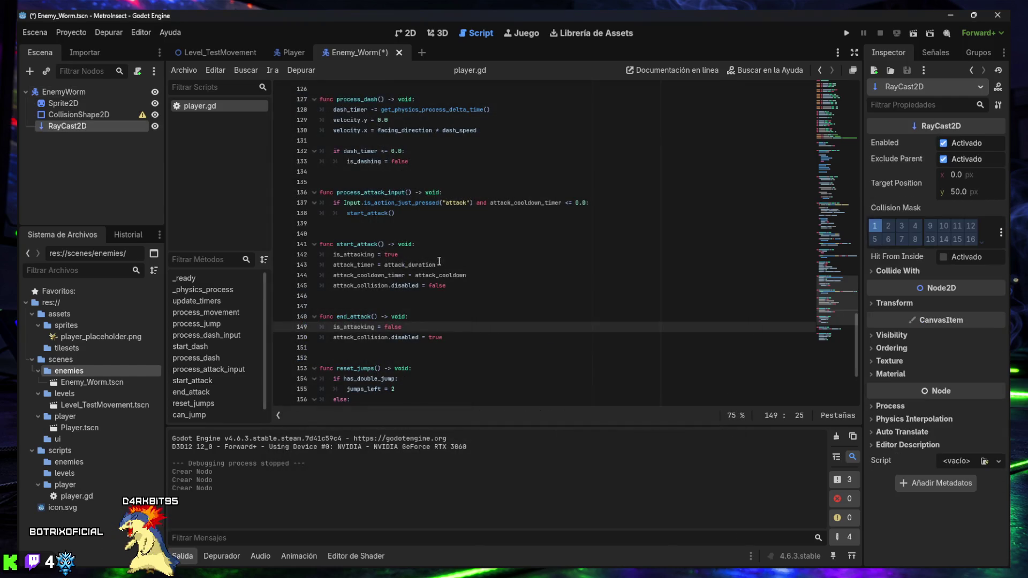
mouse_move(143, 117)
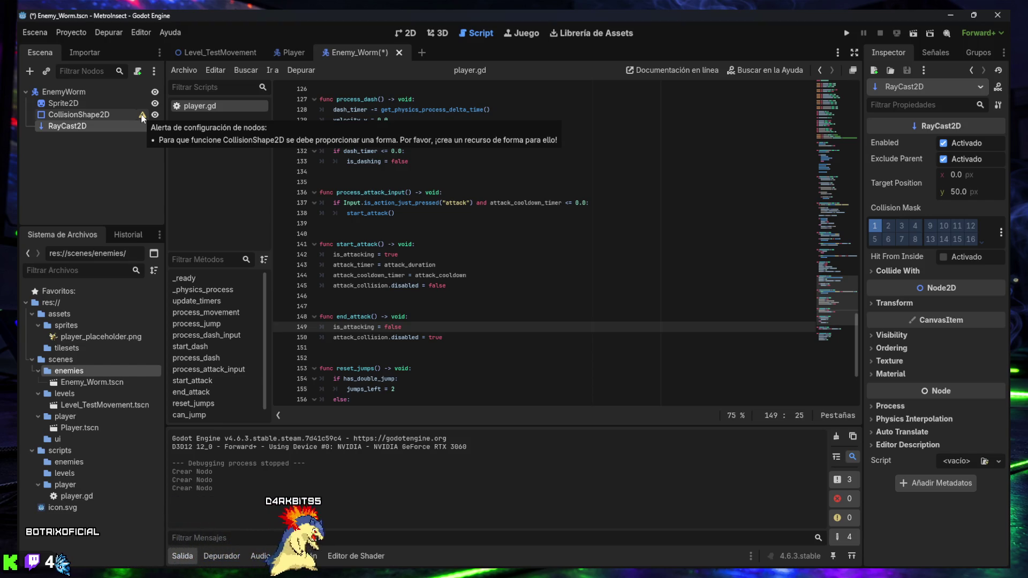
key(ctrl+s)
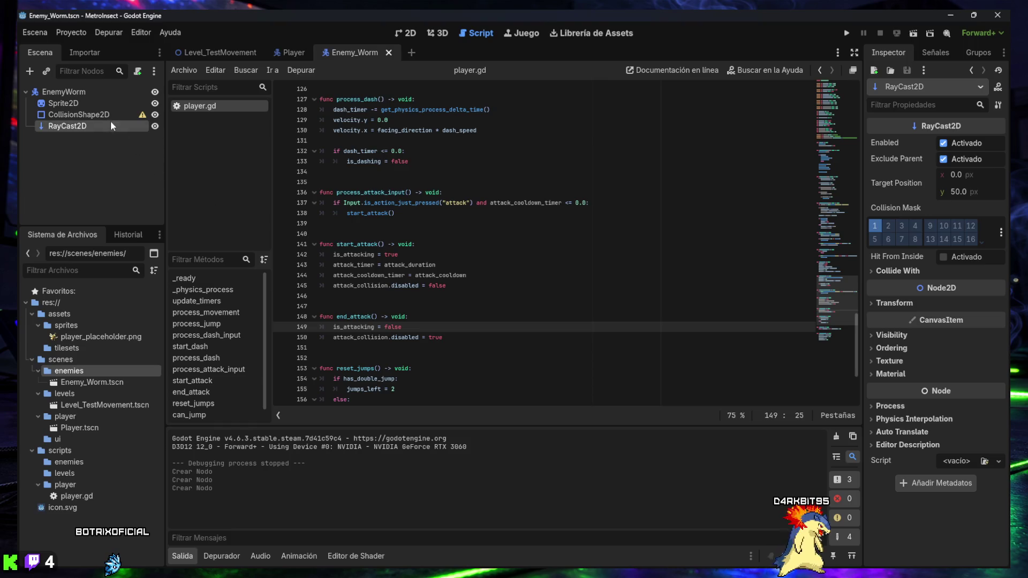
Give the CollisionShape2D a RectangleShape2D of 28 × 20 px and save the scene
click(94, 114)
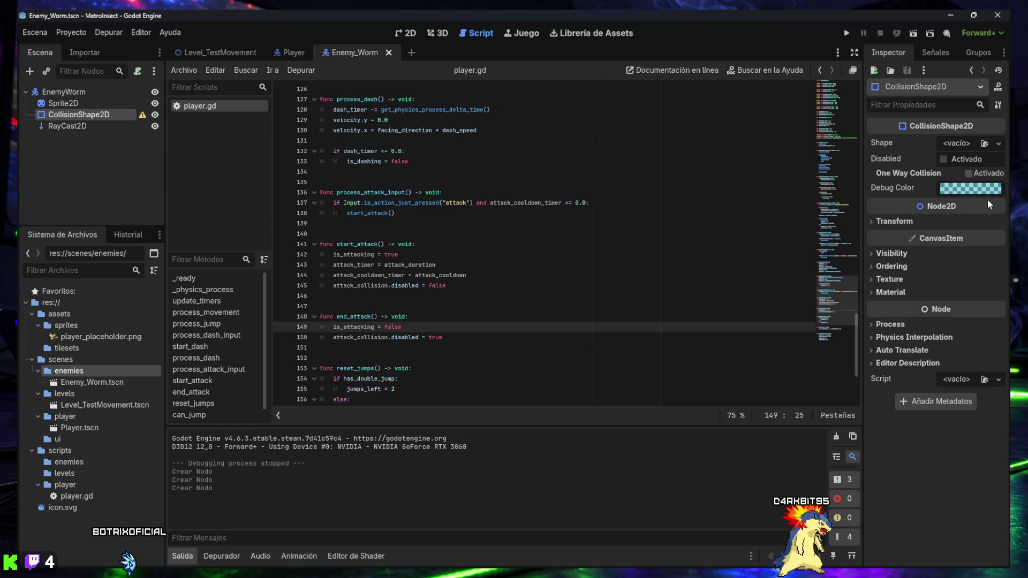
click(999, 143)
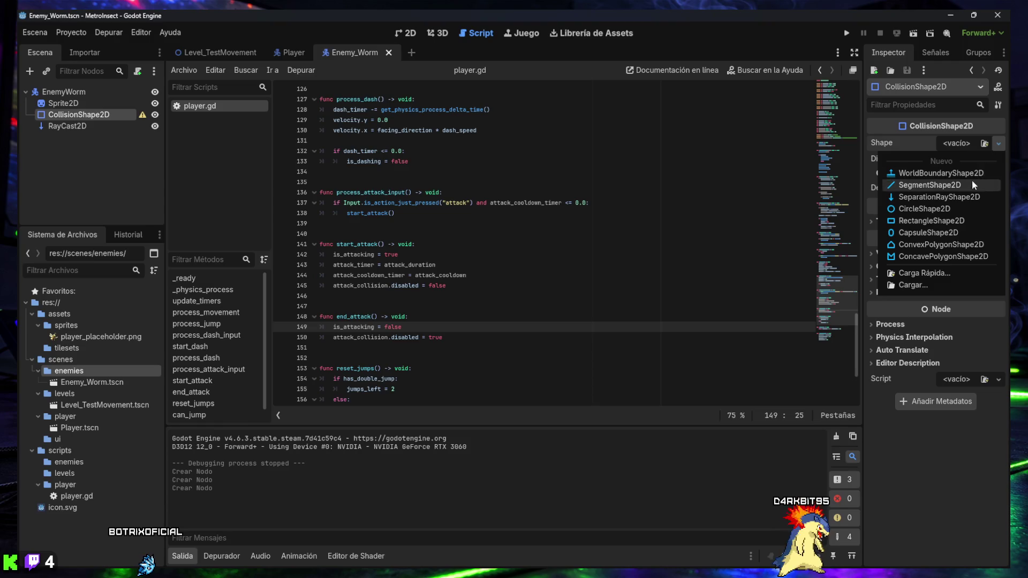
click(956, 221)
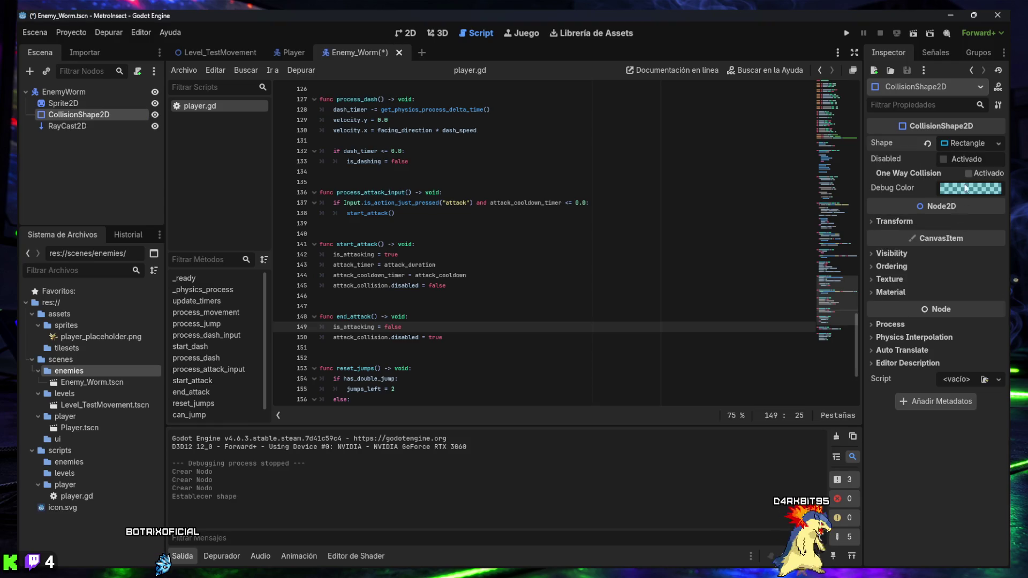
click(968, 146)
click(962, 157)
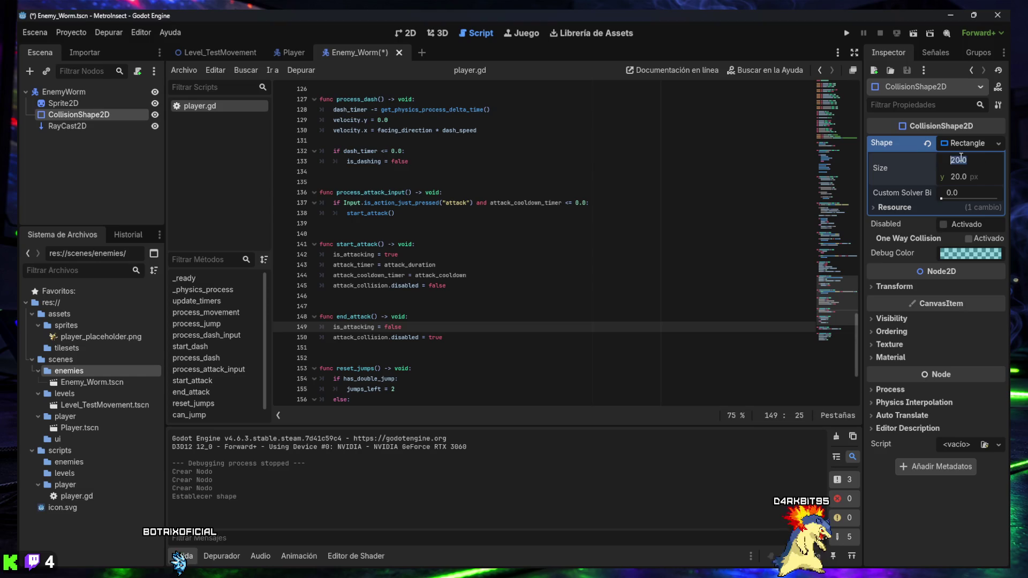
key(Tab)
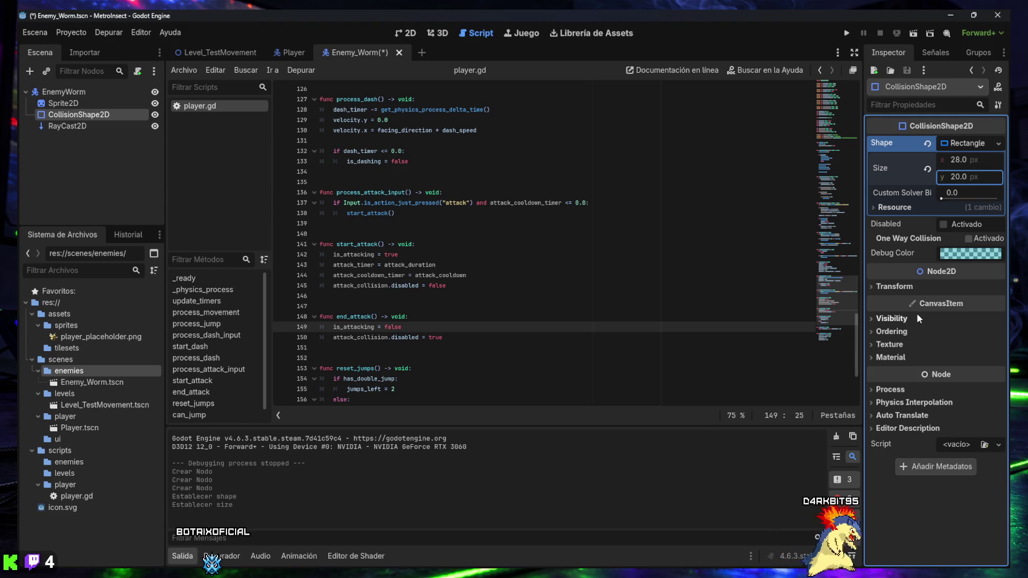
key(ctrl+s)
click(405, 33)
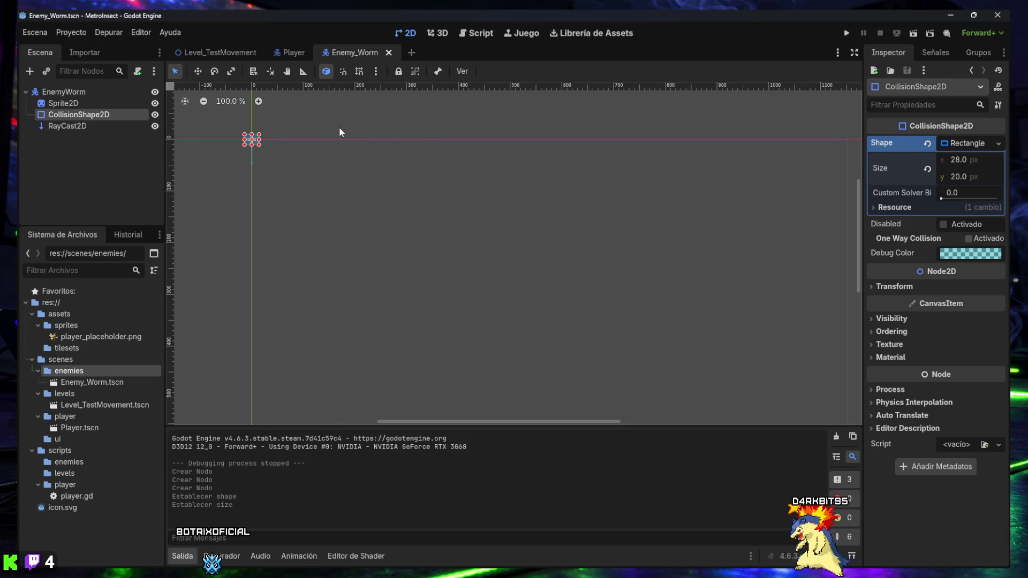
click(292, 53)
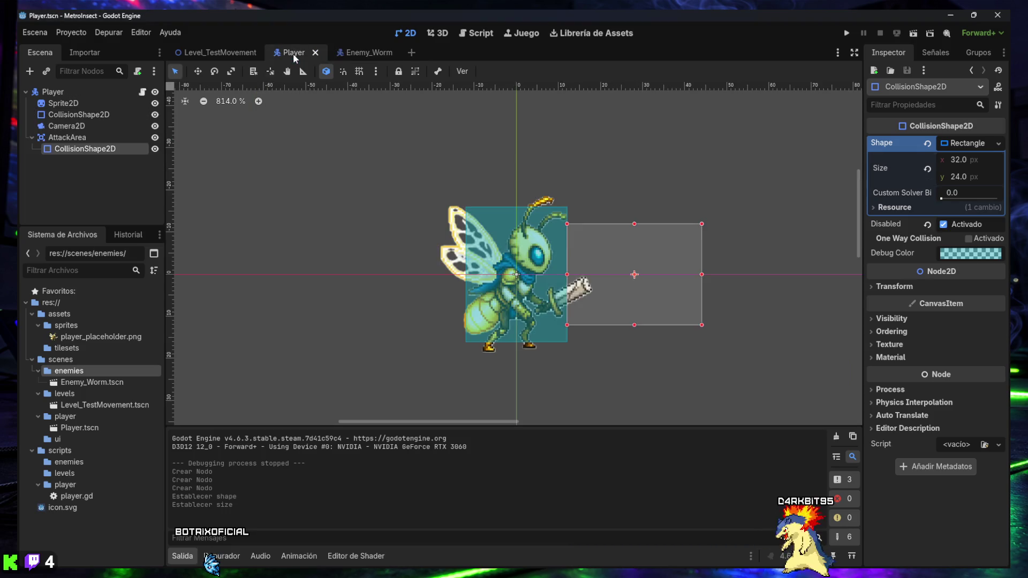
click(222, 52)
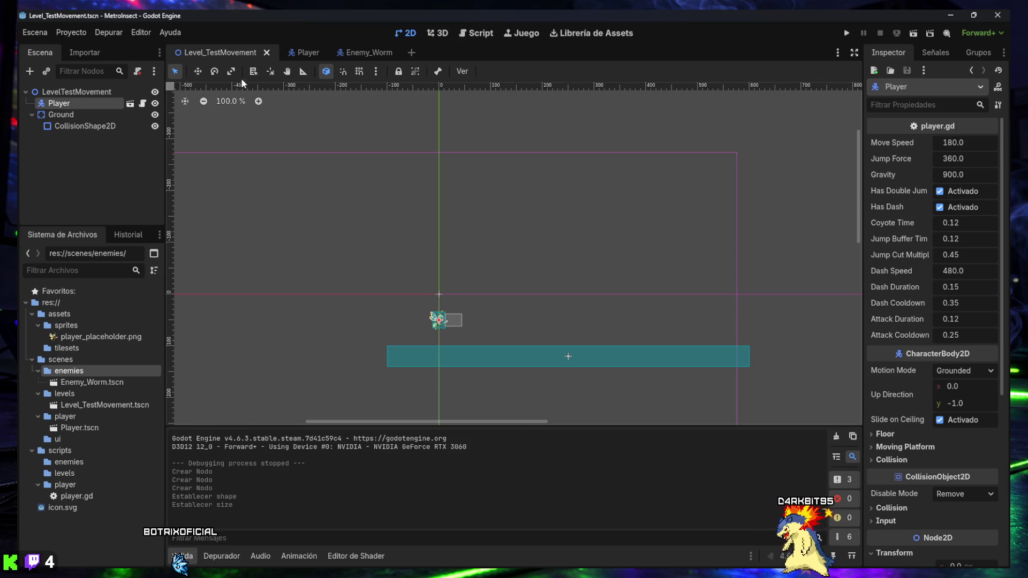
click(300, 53)
click(362, 53)
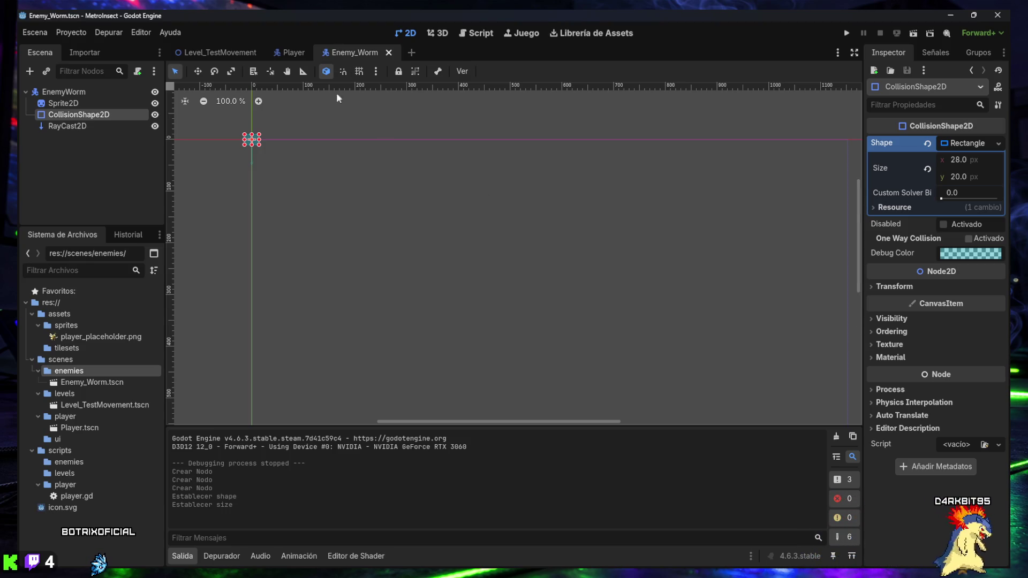
Zoom and pan the 2D view onto the worm's collision box and raycast
scroll(273, 147, up, 7)
drag(345, 212, 368, 237)
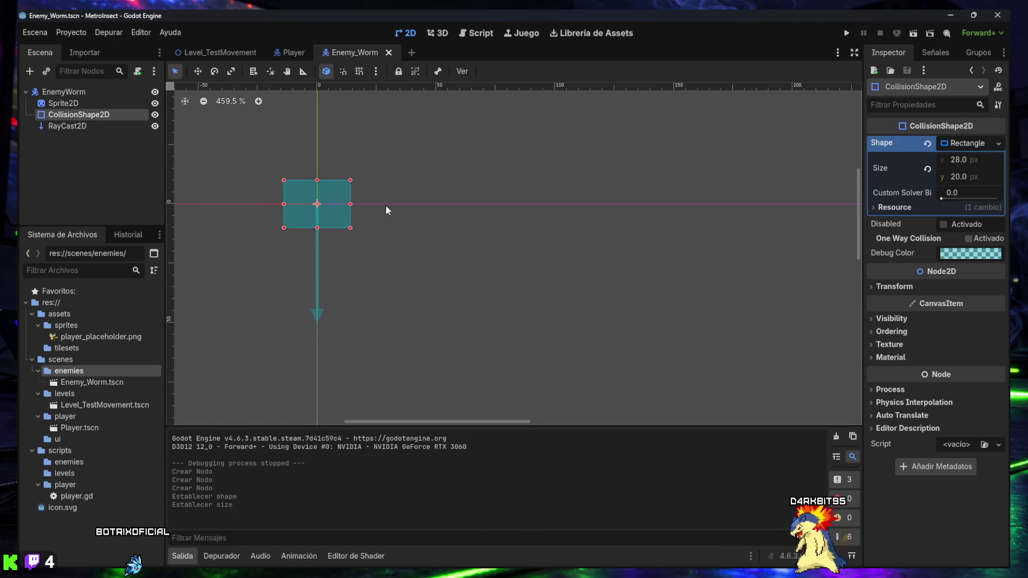
mouse_move(885, 243)
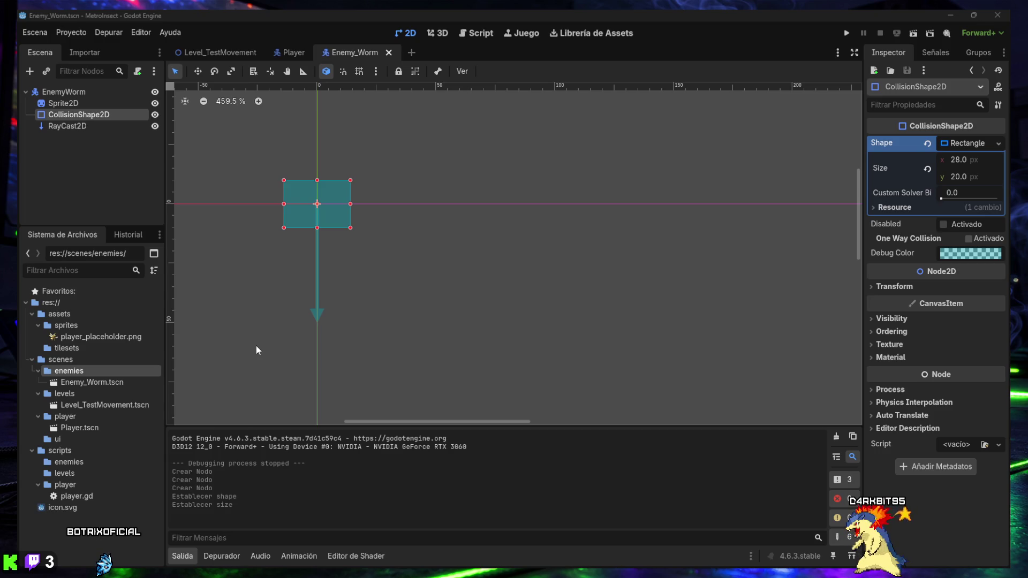
Hide the output panel to enlarge the EnemyWorm 2D view
click(176, 559)
mouse_move(523, 564)
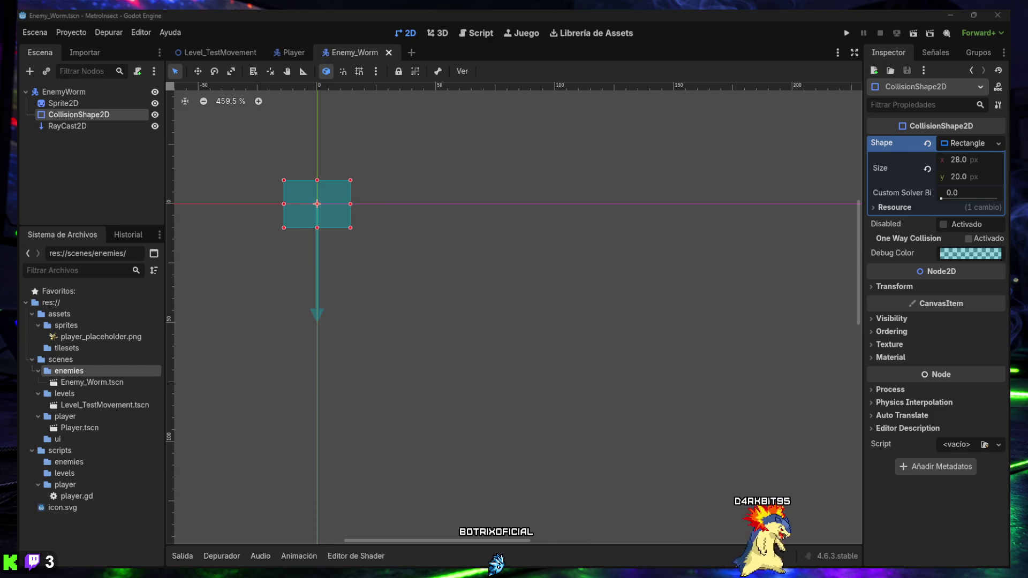
key(alt+Tab)
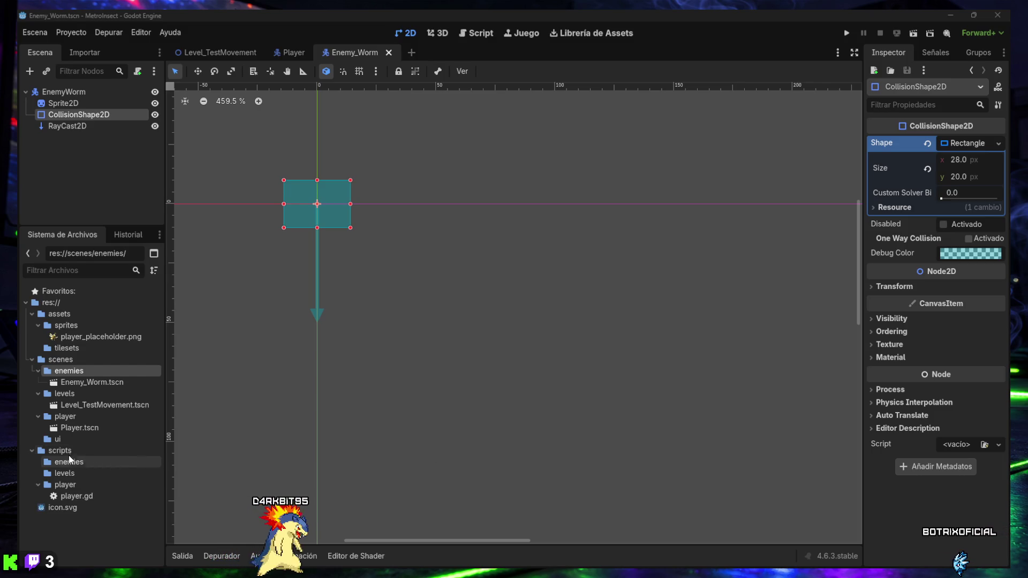
right_click(66, 460)
Start a new script res://scripts/enemies/enemy_worm.gd and screenshot the script dialog
mouse_move(162, 387)
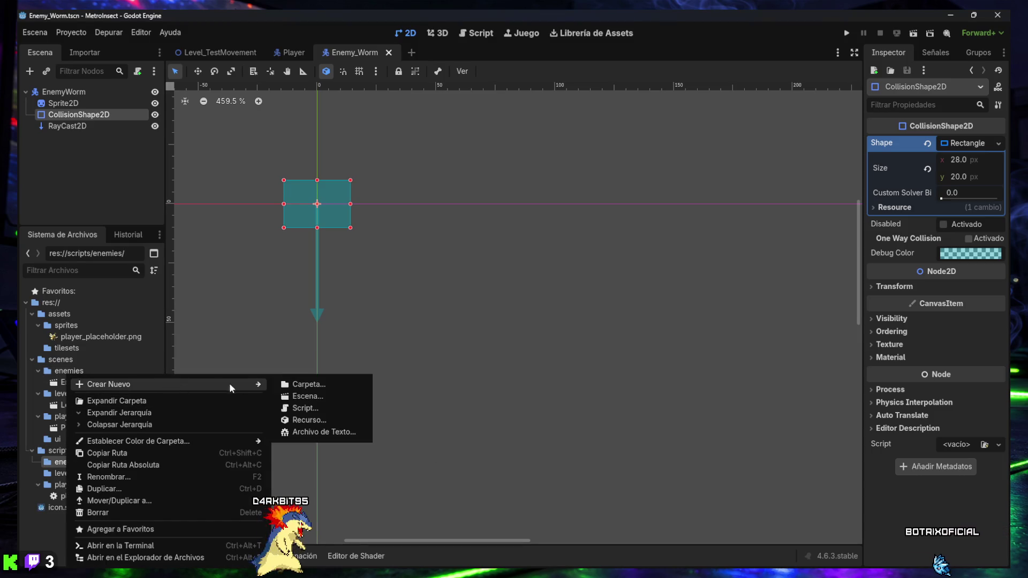
click(305, 408)
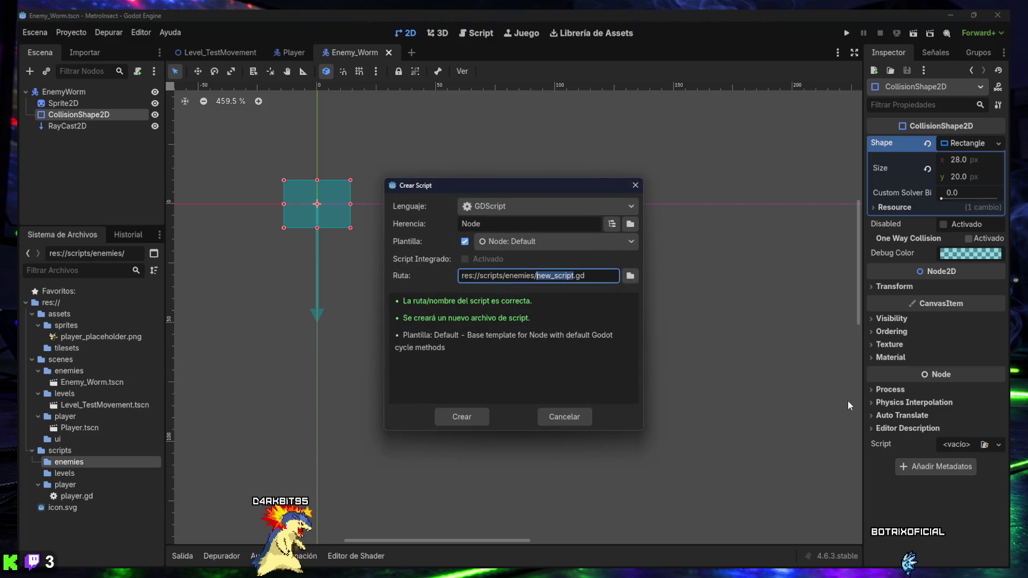
text(enemy_worm)
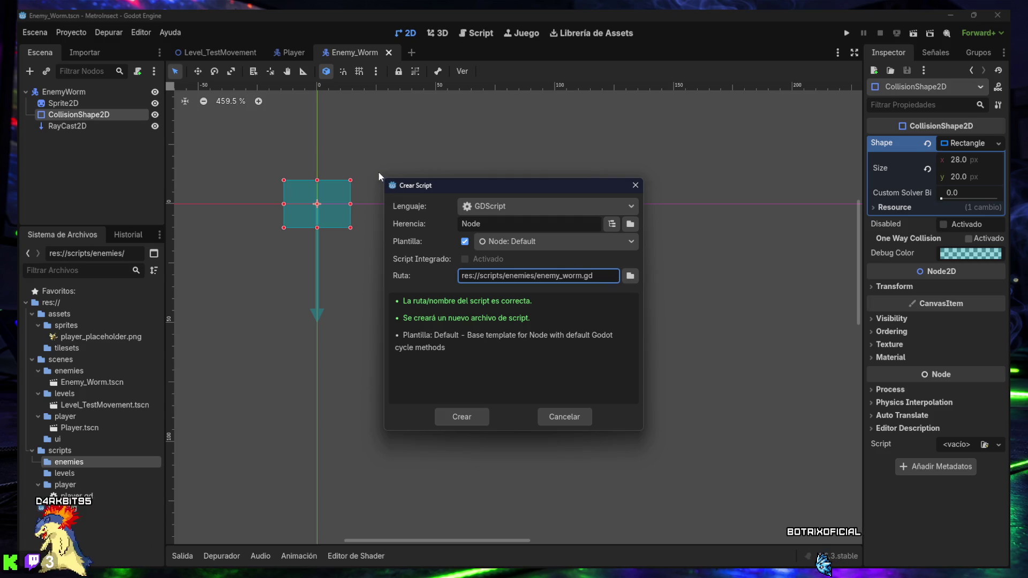
key(super+shift+s)
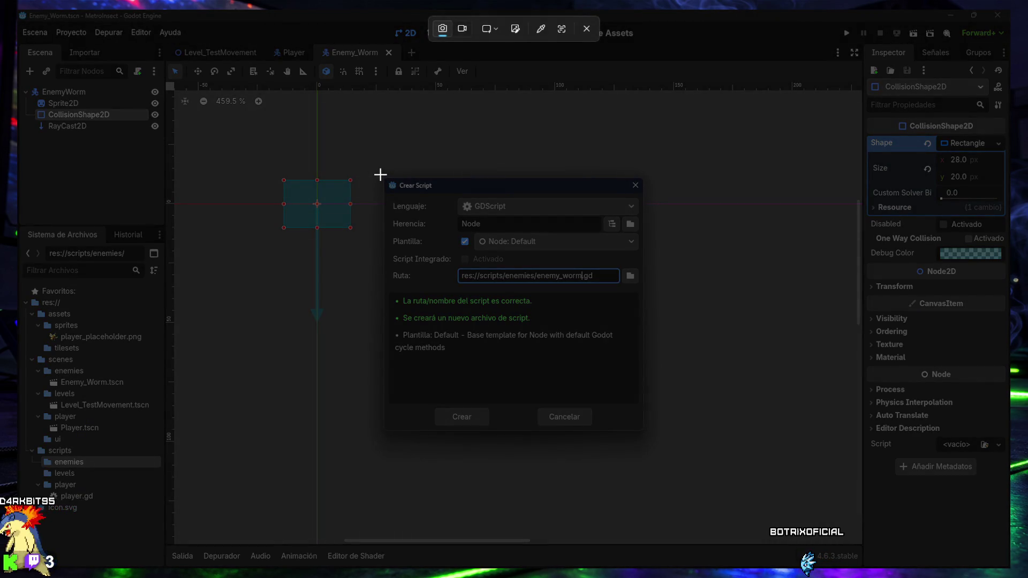
drag(381, 175, 647, 432)
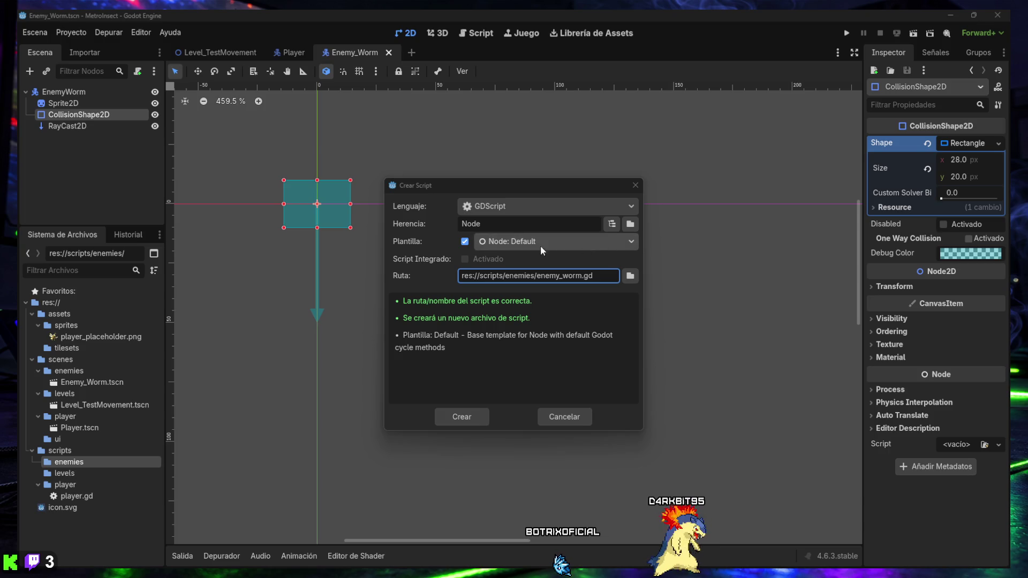
click(612, 224)
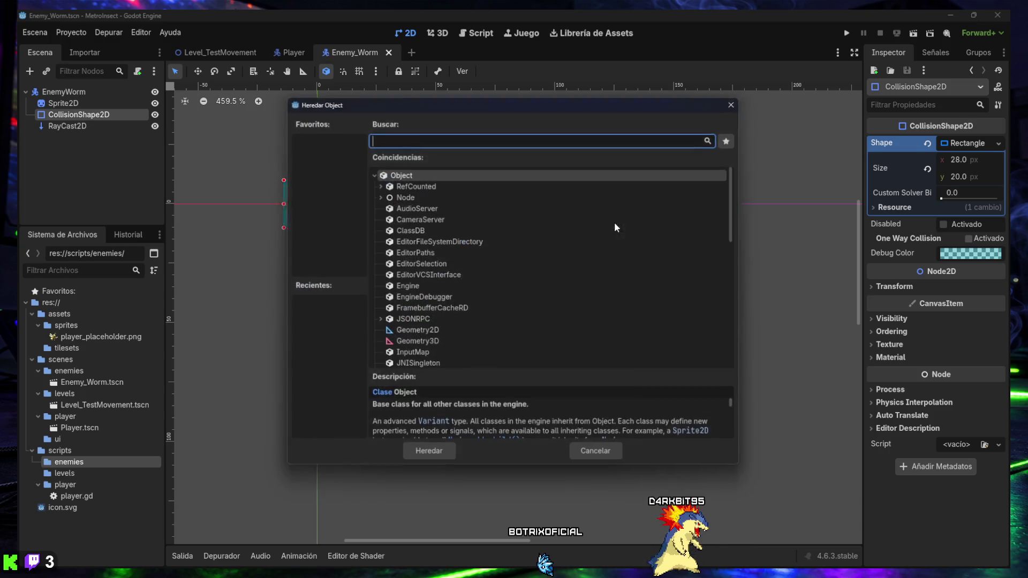
Create enemy_worm.gd inheriting CharacterBody2D with the Object: Empty template
text(CharacterBody2D)
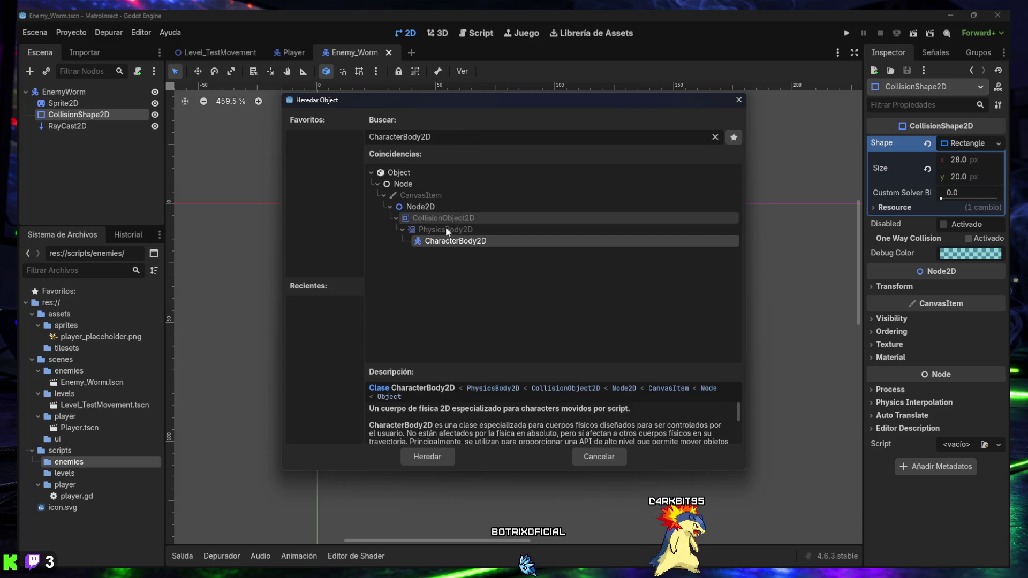
double_click(448, 239)
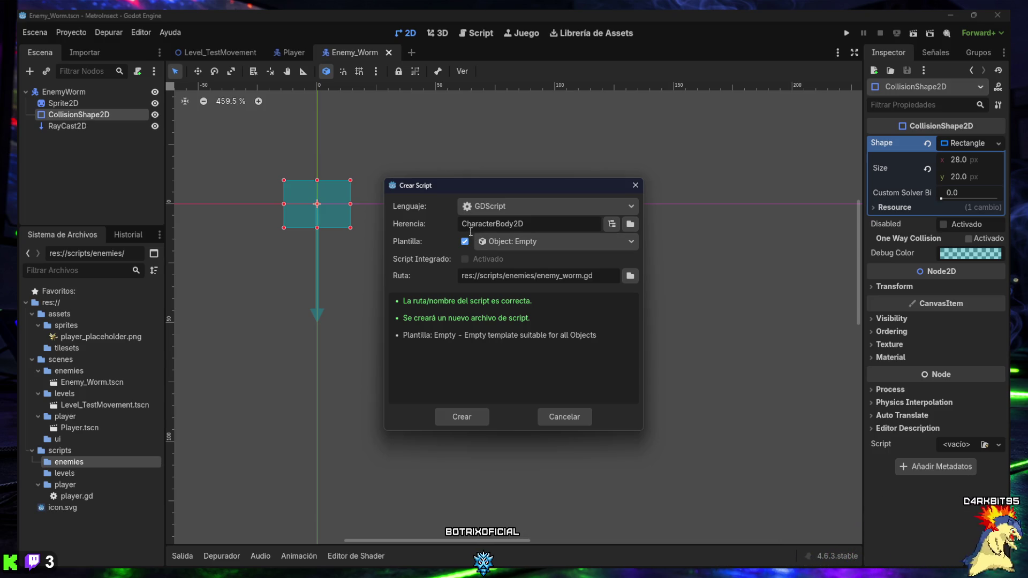
click(528, 248)
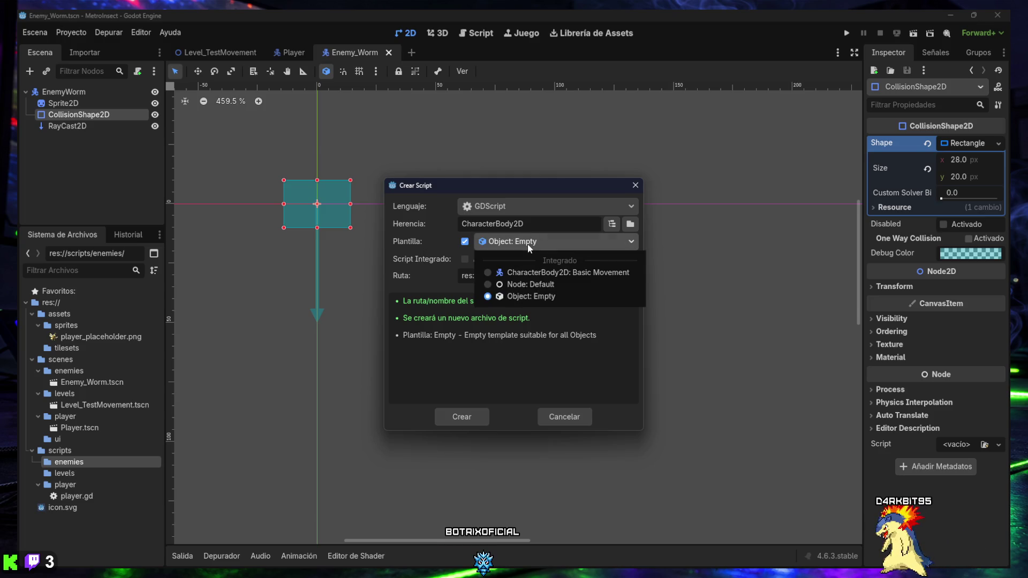
click(523, 295)
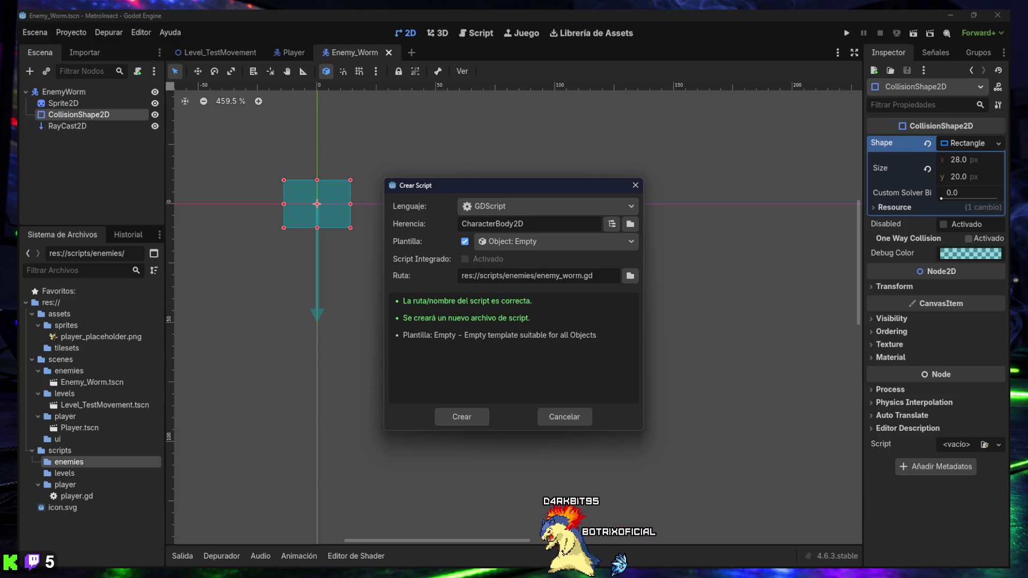
click(468, 419)
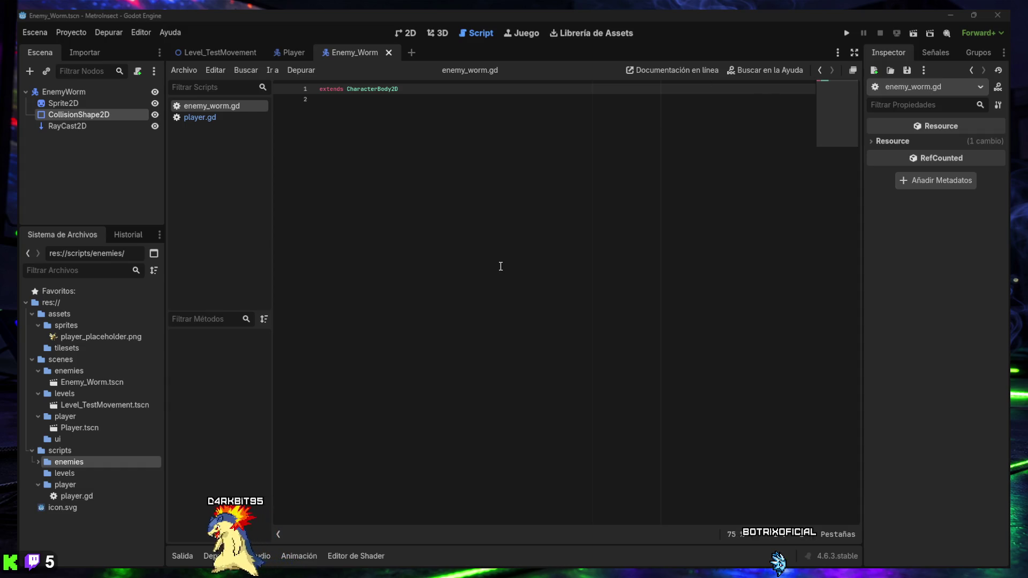
Replace enemy_worm.gd's contents with the pasted patrol code, then select RayCast2D
mouse_move(501, 267)
mouse_down()
mouse_move(271, 93)
mouse_move(262, 72)
mouse_up()
text(extends CharacterBody2D  @export var move_speed: float = 60.0 @export var gravity: float = 900.0  var direction: int = -1  @onready var sprite: Sprite2D = $Sprite2D @onready var floor_detector: RayCast2D = $RayCast2D   func _physics_process(delta: float) -> void: 	if not is_on_floor(): 		velocity.y += gravity * delta  	velocity.x = direction * move_speed  	if is_on_wall() or not floor_detector.is_colliding(): 		change_direction()  	move_and_slide()   func change_direction() -> void: 	direction *= -1 	sprite.flip_h = direction > 0 	floor_detector.position.x *= -1)
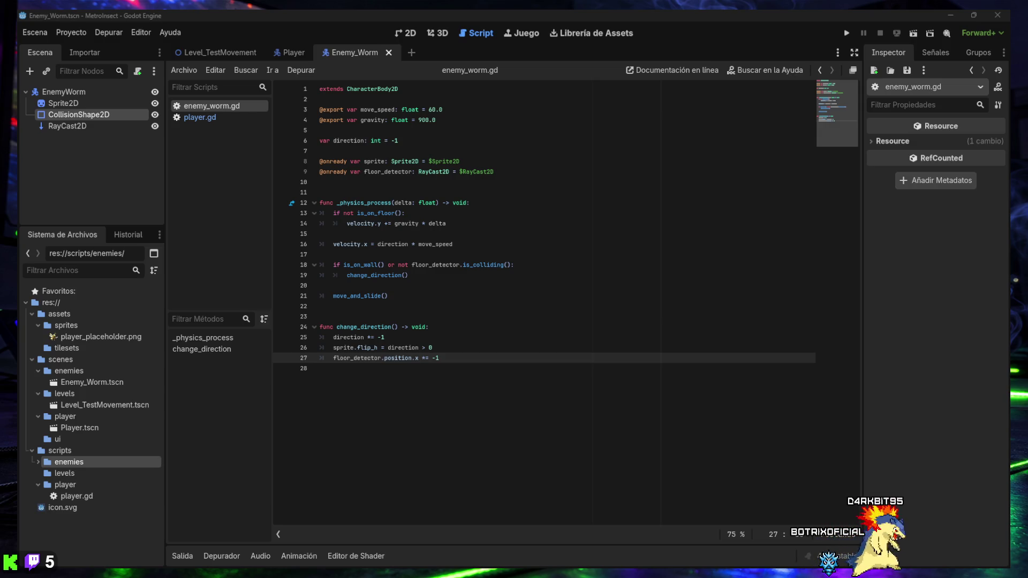
click(74, 128)
click(404, 34)
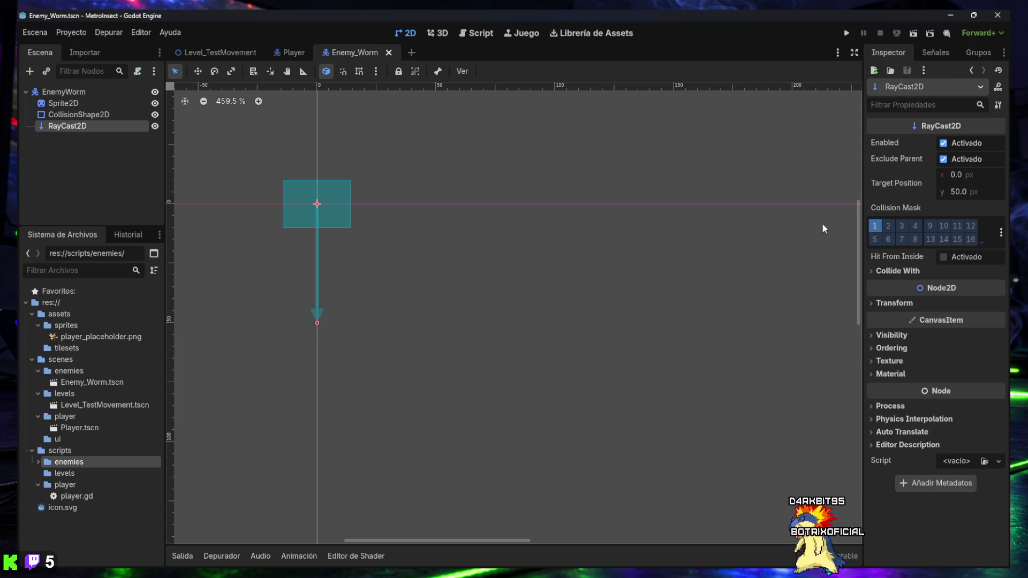
Set the RayCast2D Target Position to x -16 and y 24 so the ray angles forward and down
click(951, 174)
text(-16)
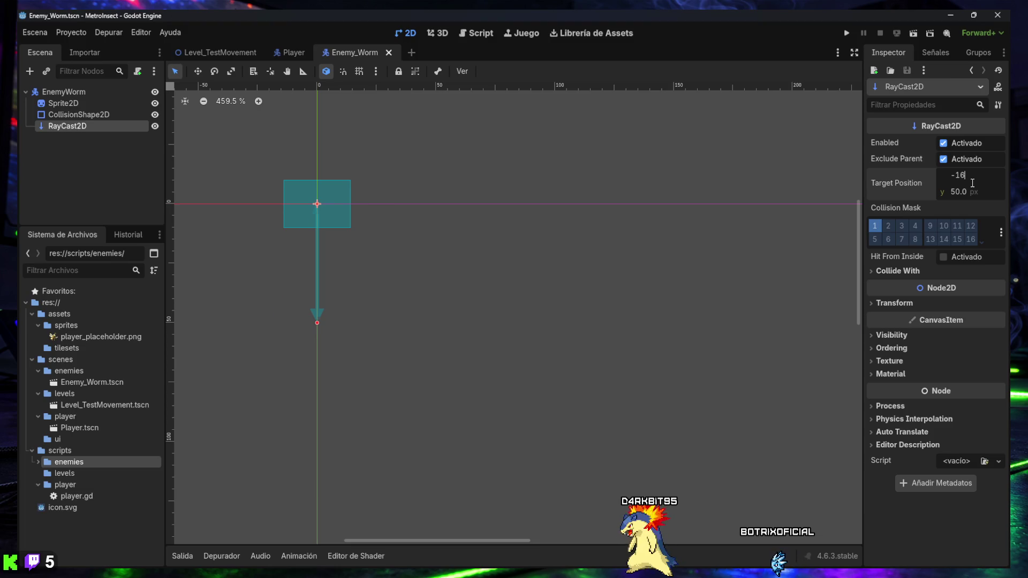
key(Tab)
text(24)
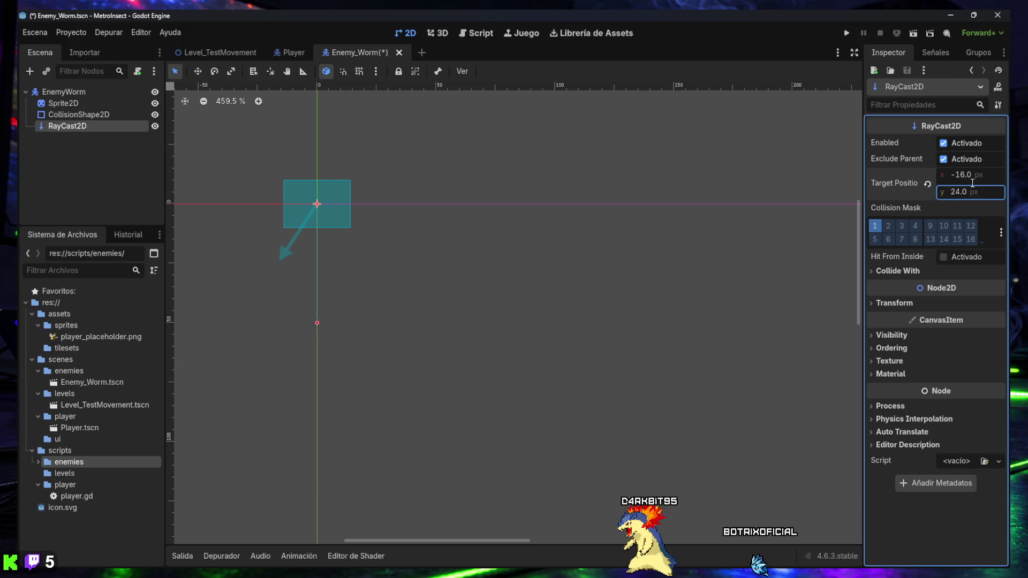